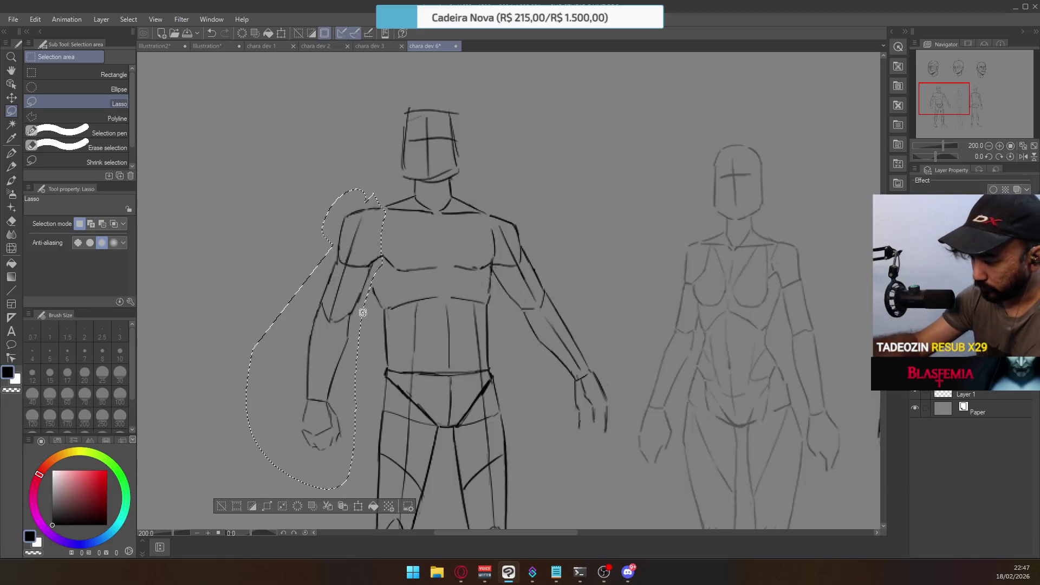
Rotate the selected left arm about a pivot at the shoulder, commit it, and deselect
key(ctrl+t)
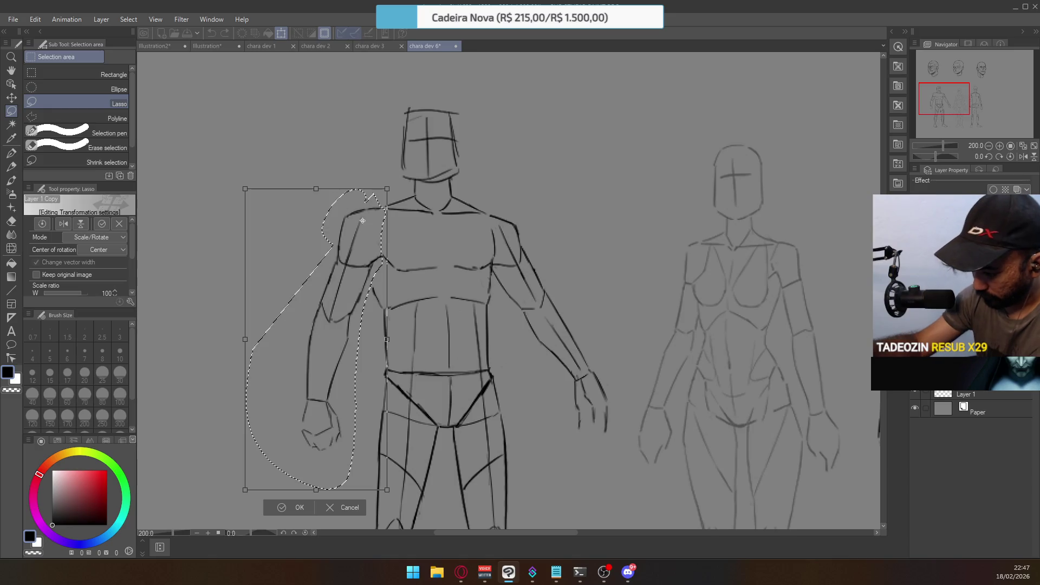
drag(367, 217, 417, 215)
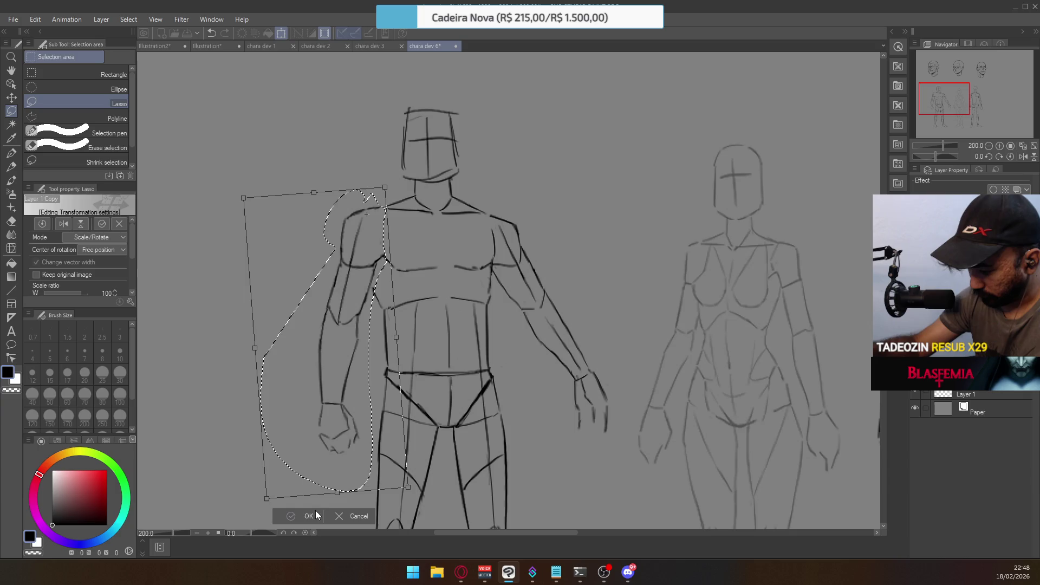
key(Return)
key(ctrl+d)
key(e)
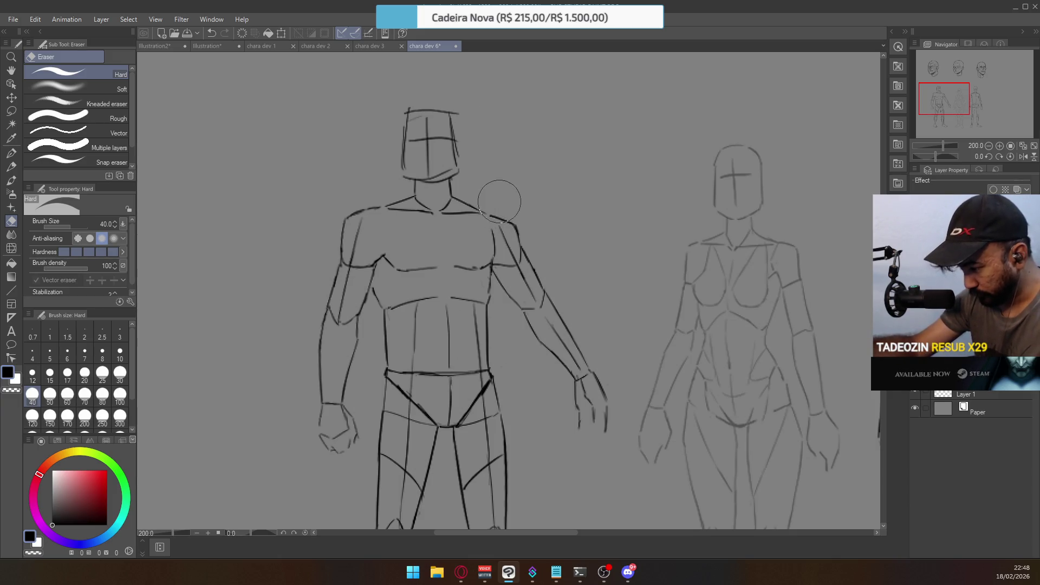
Erase the outer right shoulder line, the left shoulder strokes and the right collarbone lines
mouse_move(534, 135)
mouse_down()
mouse_move(657, 186)
mouse_move(458, 195)
mouse_move(690, 170)
mouse_move(375, 174)
mouse_move(376, 213)
mouse_move(379, 200)
mouse_up()
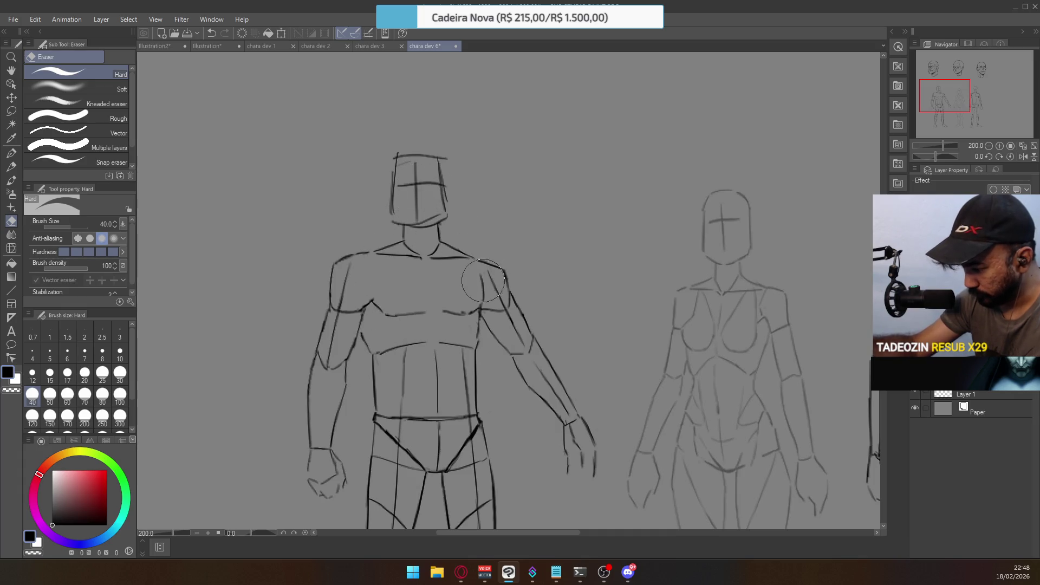
mouse_move(482, 280)
mouse_down()
mouse_move(497, 295)
mouse_move(506, 283)
mouse_move(501, 296)
mouse_up()
mouse_move(342, 260)
mouse_down()
mouse_move(343, 298)
mouse_move(334, 287)
mouse_move(367, 251)
mouse_up()
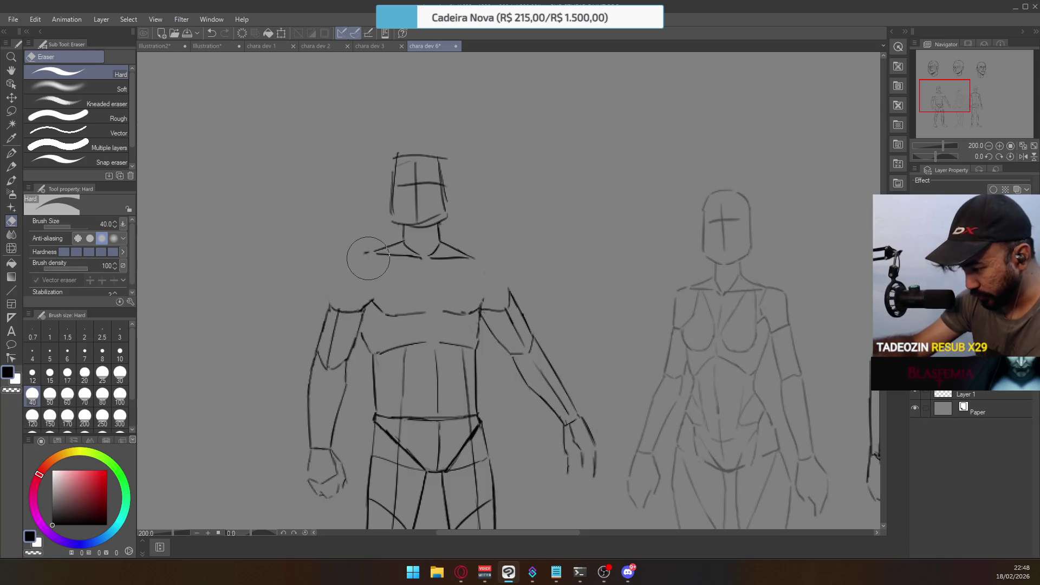
mouse_move(474, 293)
mouse_down()
mouse_move(476, 325)
mouse_move(495, 283)
mouse_move(479, 321)
mouse_up()
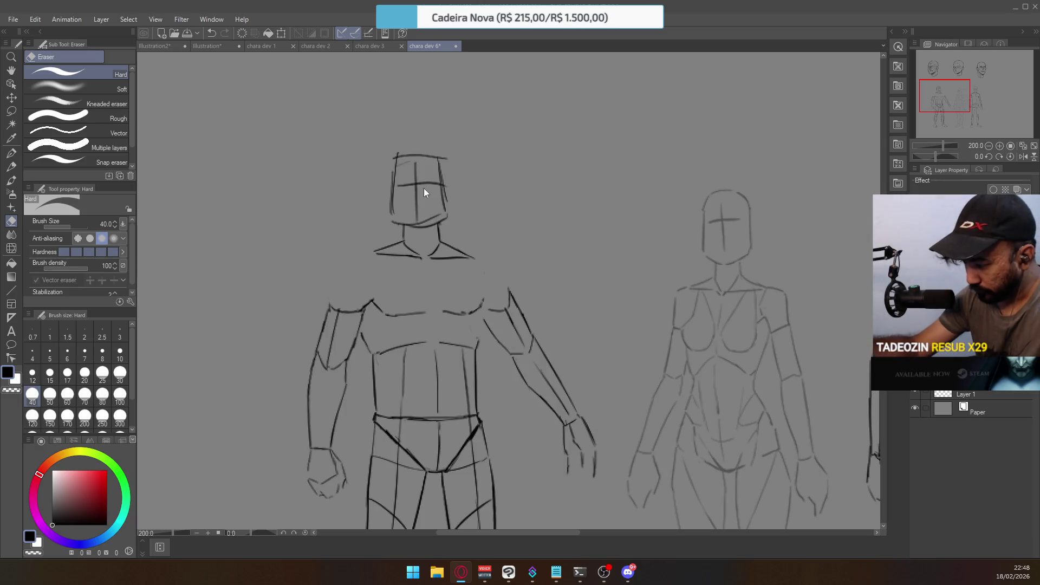
Draw a test stroke on the chest, erase the chest line, then add a short right-shoulder stroke
click(10, 153)
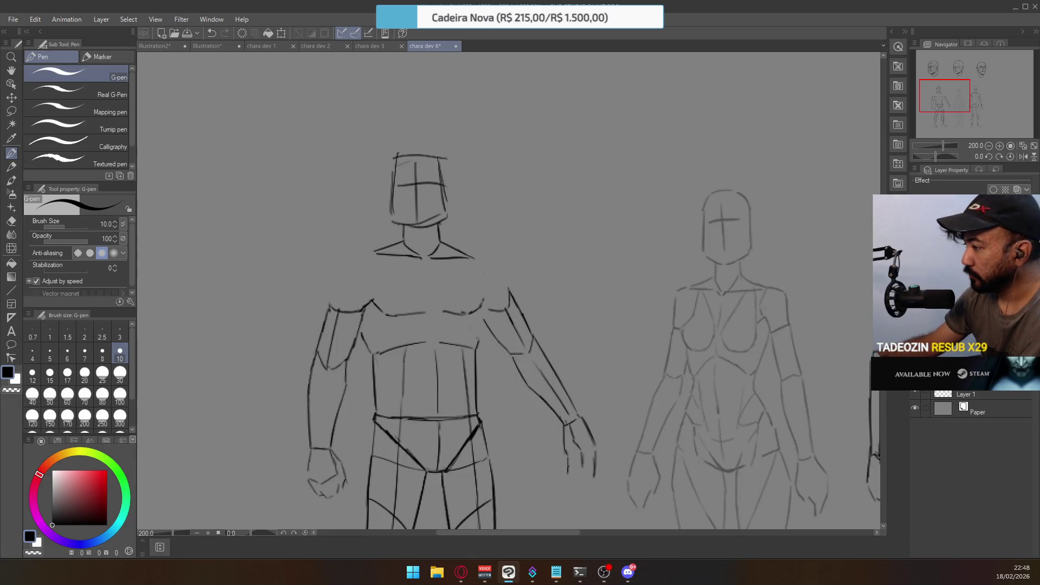
key(alt+Tab)
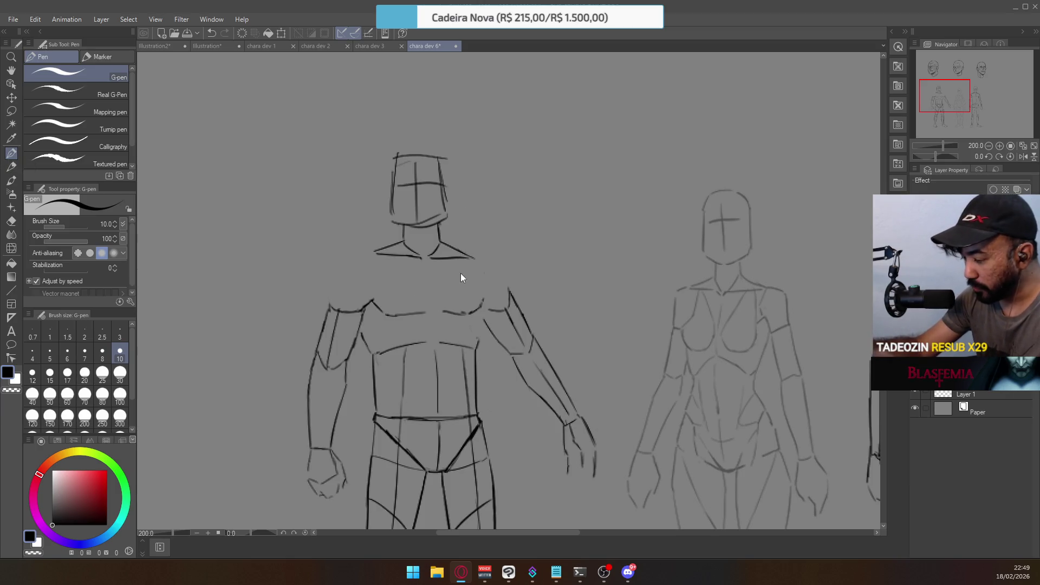
mouse_move(398, 296)
mouse_down()
mouse_move(412, 314)
mouse_move(450, 312)
mouse_move(487, 279)
mouse_move(477, 301)
mouse_move(487, 255)
mouse_up()
key(e)
key(p)
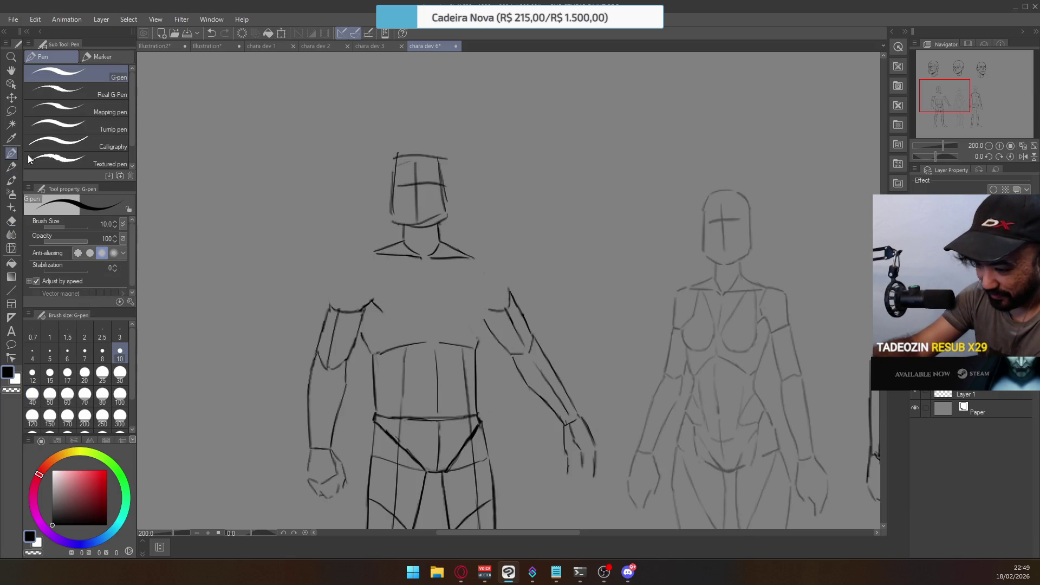
drag(481, 305, 474, 314)
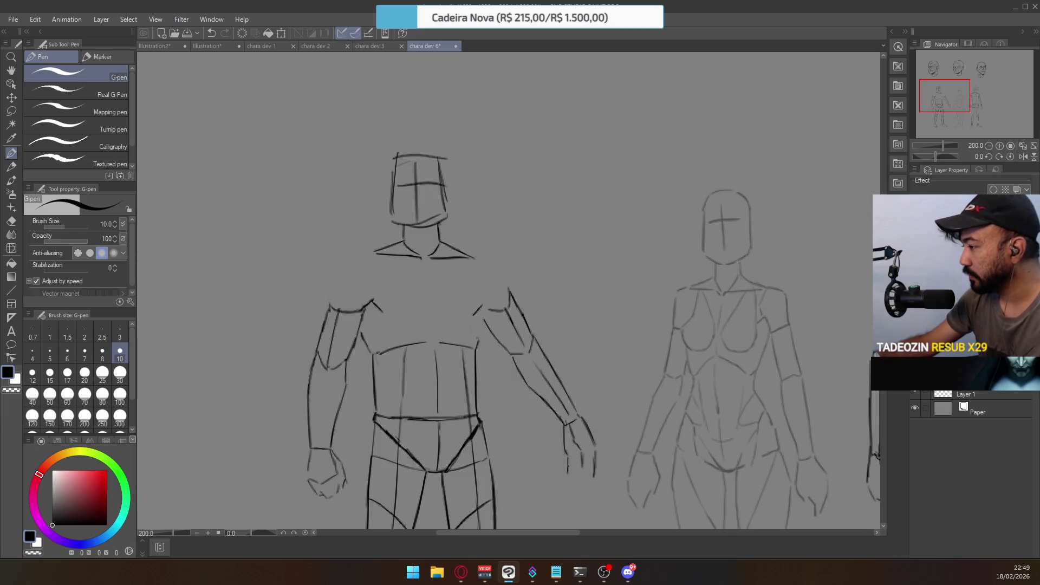
key(alt+Tab)
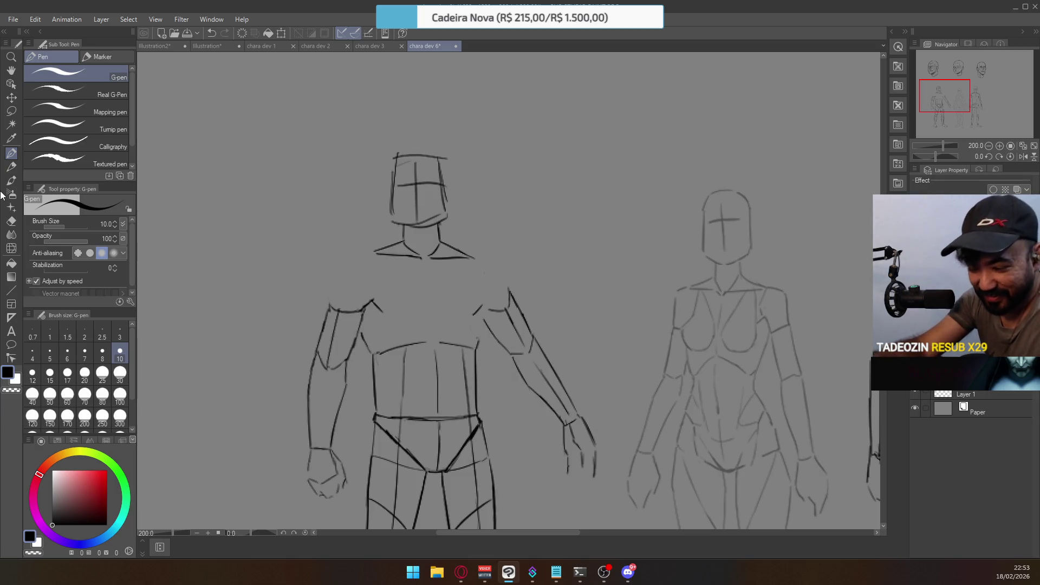
Lasso each arm in turn and move both outward away from the torso
click(11, 111)
mouse_move(381, 278)
mouse_down()
mouse_move(393, 312)
mouse_move(364, 326)
mouse_move(356, 420)
mouse_move(306, 509)
mouse_move(313, 234)
mouse_move(299, 231)
mouse_up()
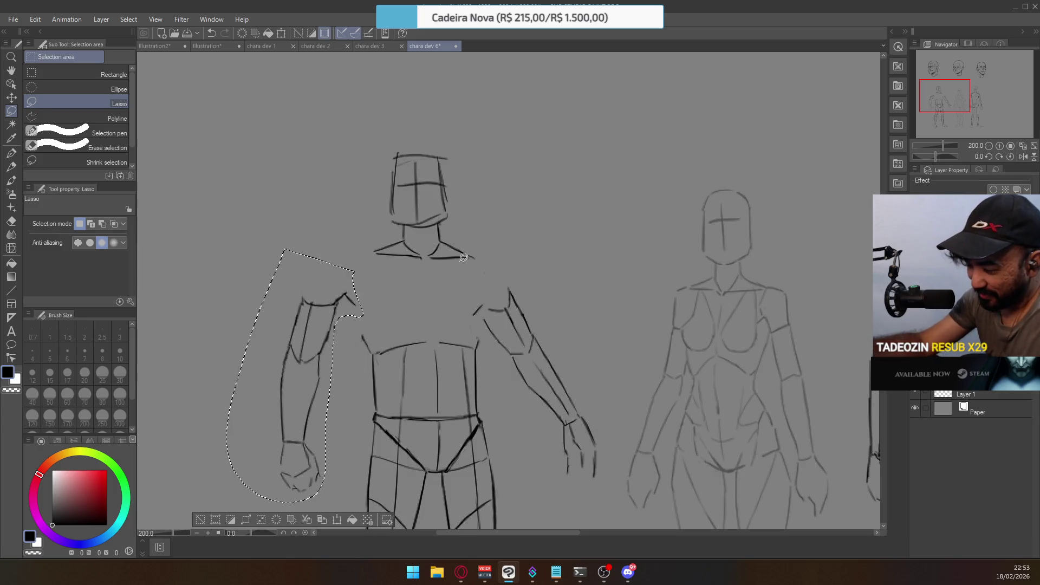
key(ctrl+d)
mouse_move(467, 282)
mouse_down()
mouse_move(461, 304)
mouse_move(596, 505)
mouse_move(593, 344)
mouse_move(486, 264)
mouse_move(529, 232)
mouse_up()
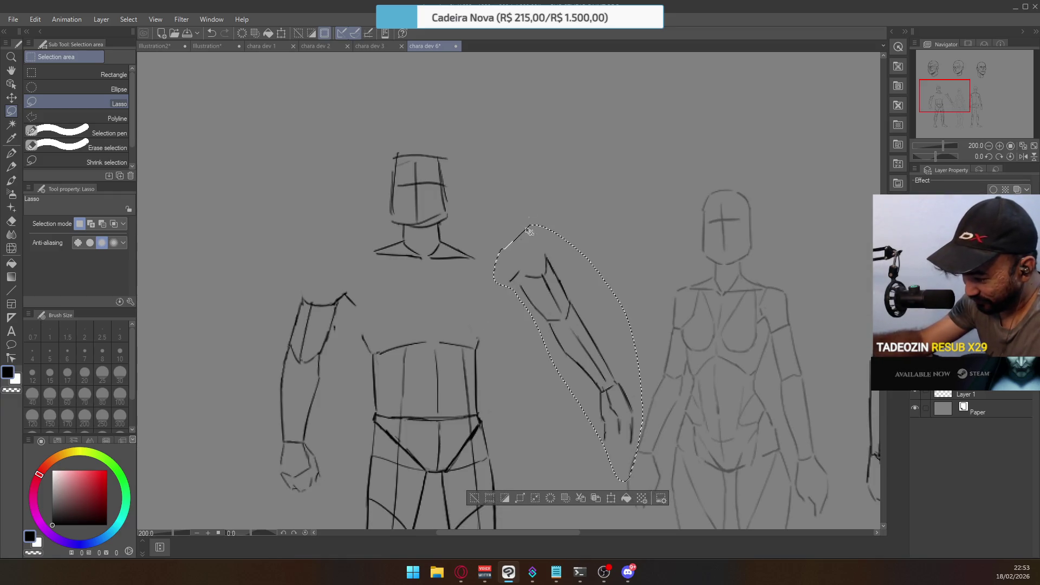
key(ctrl+d)
Try a pen stroke extending the left arm's outer edge, undo it, and lasso the right arm sketch
key(p)
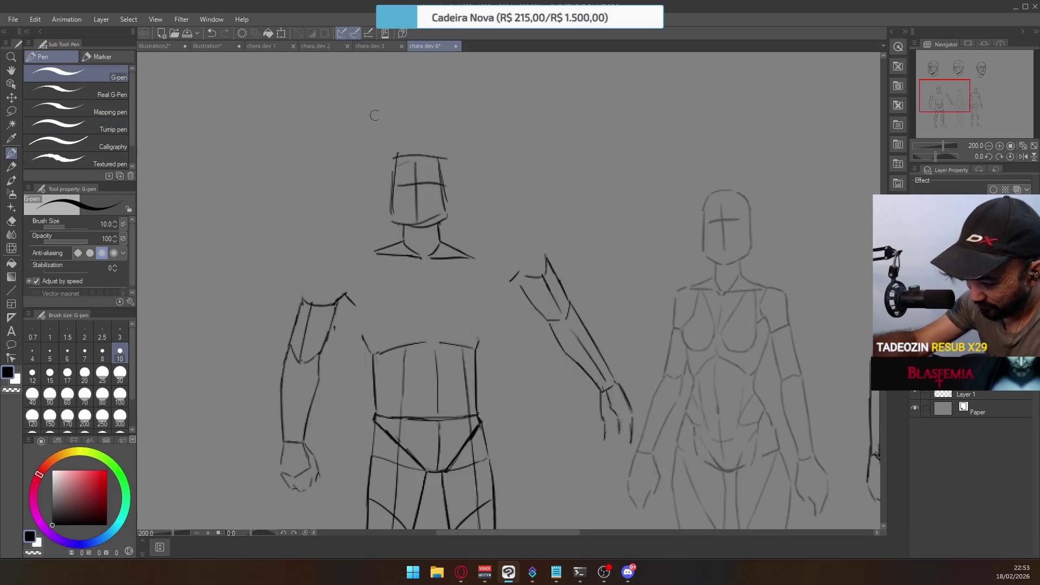
scroll(401, 257, up, 2)
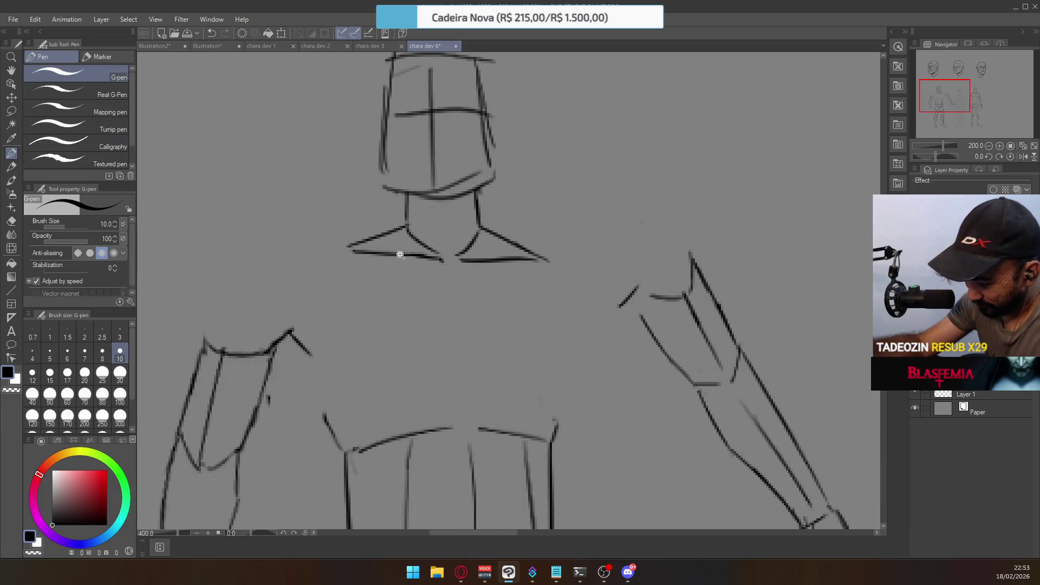
drag(327, 416, 307, 347)
key(ctrl+z)
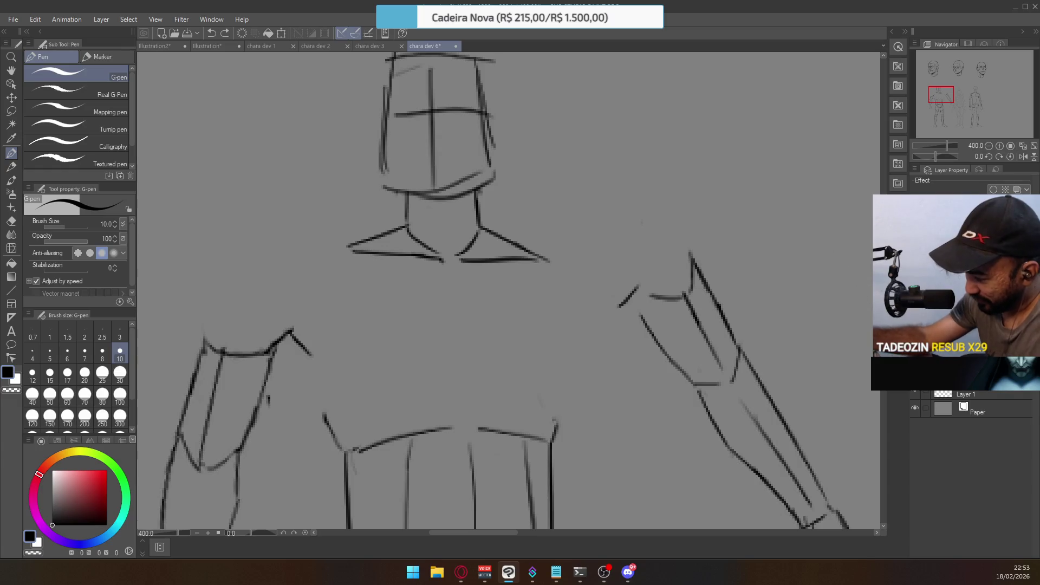
scroll(666, 307, down, 3)
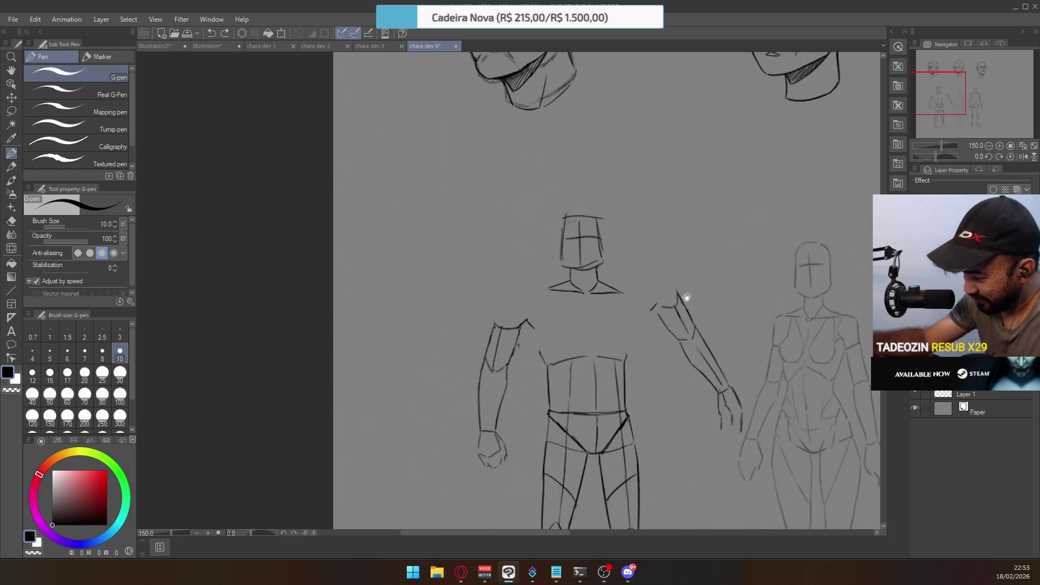
key(m)
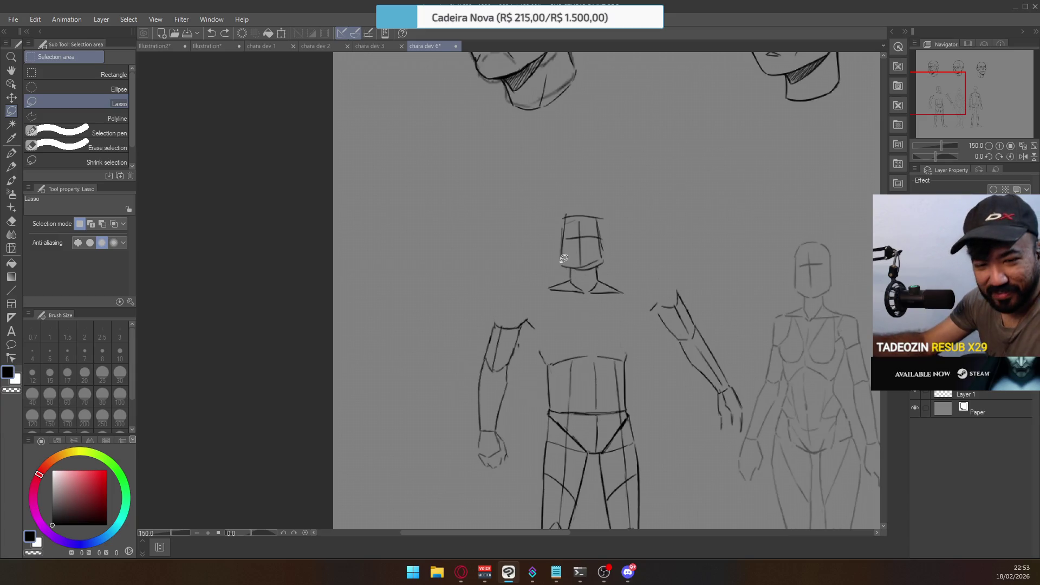
mouse_move(638, 335)
mouse_down()
mouse_move(700, 259)
mouse_move(719, 467)
mouse_move(675, 358)
mouse_up()
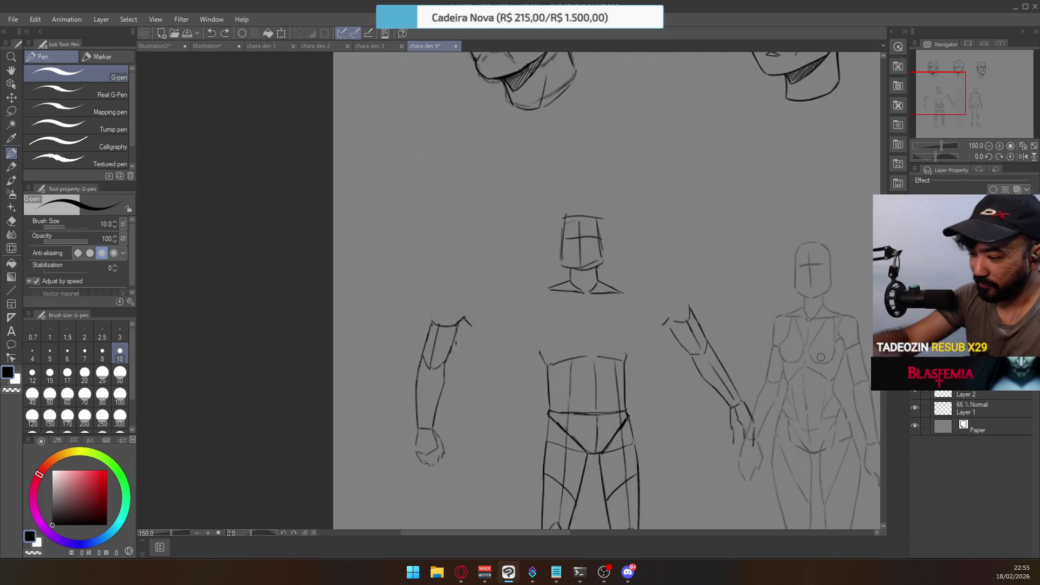
Zoom in to 200% and ready the G-pen for drawing the left torso contour
scroll(552, 309, up, 1)
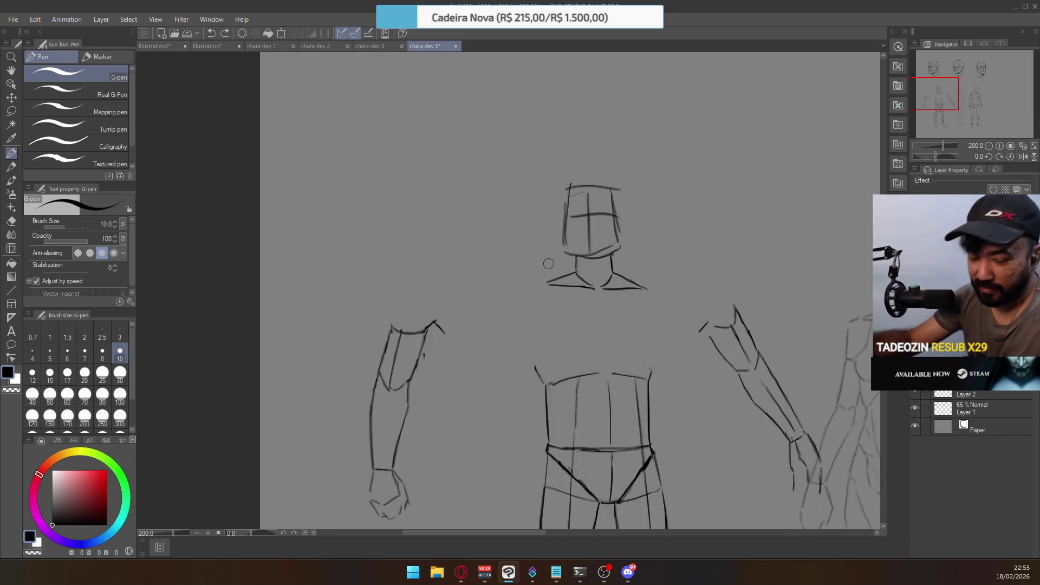
key(e)
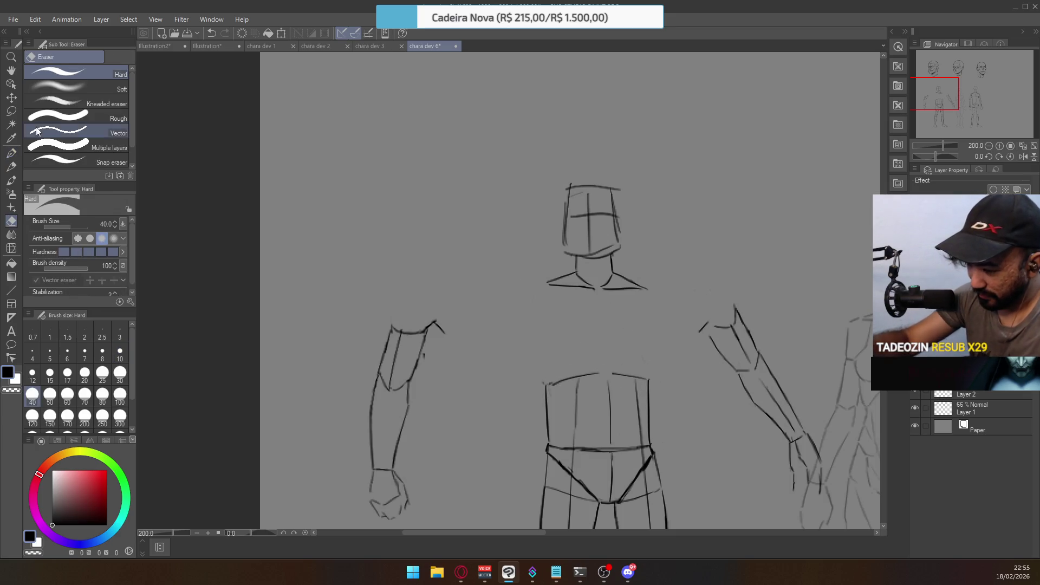
click(11, 153)
Draw the torso's left contour up toward the shoulder, redoing the stroke several times
drag(545, 385, 522, 320)
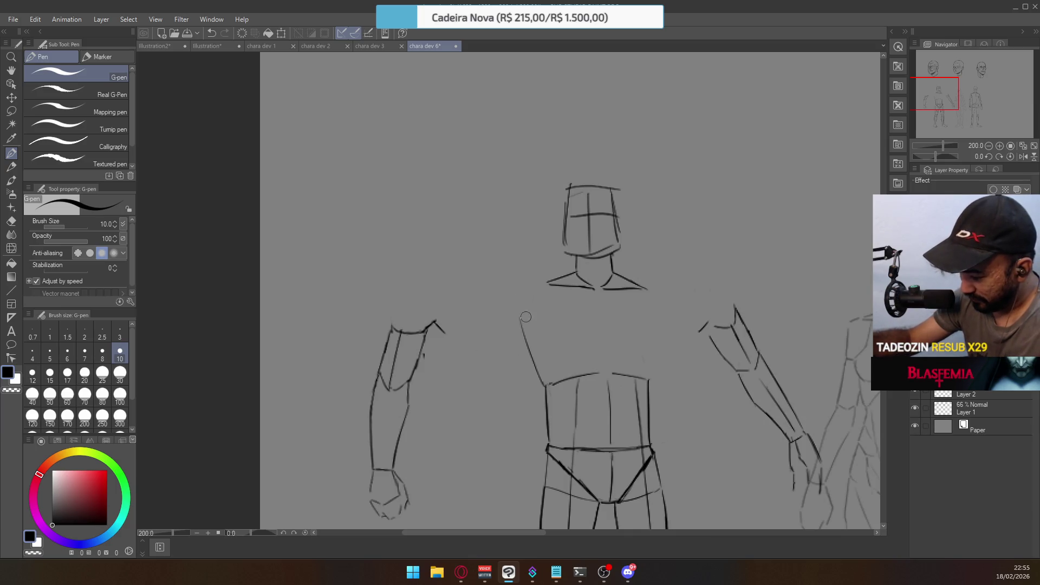
key(ctrl+z)
drag(544, 386, 525, 330)
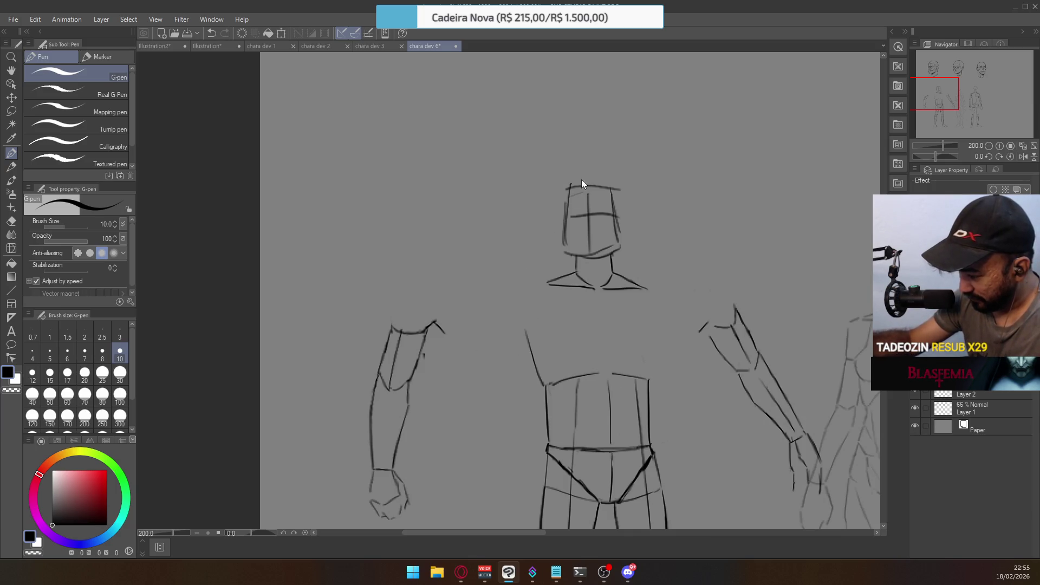
key(ctrl+z)
mouse_move(545, 386)
mouse_down()
mouse_move(527, 301)
mouse_move(556, 276)
mouse_move(527, 296)
mouse_up()
key(ctrl+z)
Draw the shoulder line and redraw the right torso contour down to the waist
mouse_move(641, 285)
mouse_down()
mouse_move(654, 299)
mouse_move(652, 382)
mouse_up()
key(ctrl+z)
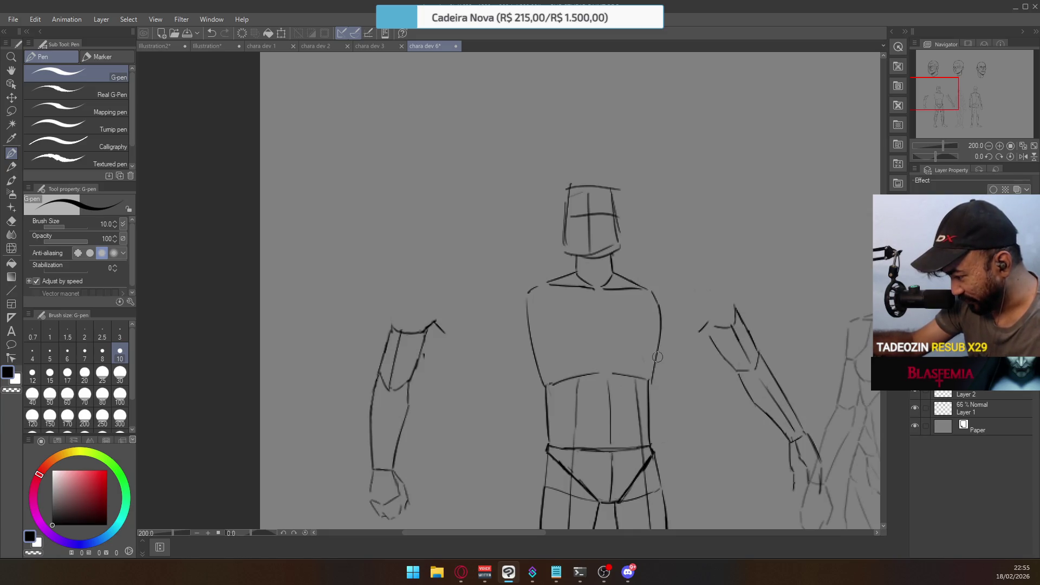
key(ctrl+z)
drag(656, 301, 652, 383)
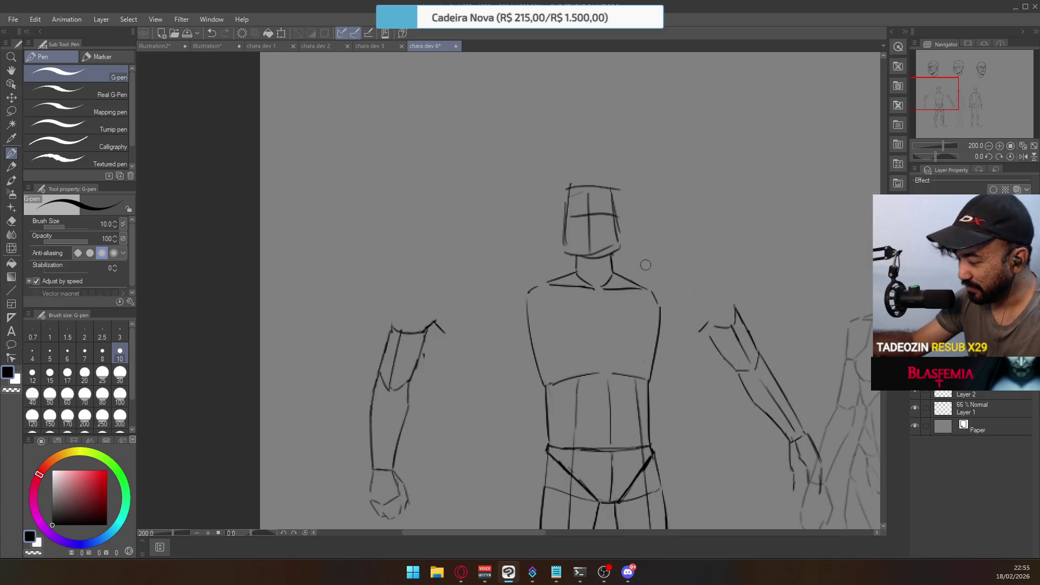
mouse_move(645, 265)
mouse_down()
mouse_move(632, 247)
mouse_move(602, 258)
mouse_up()
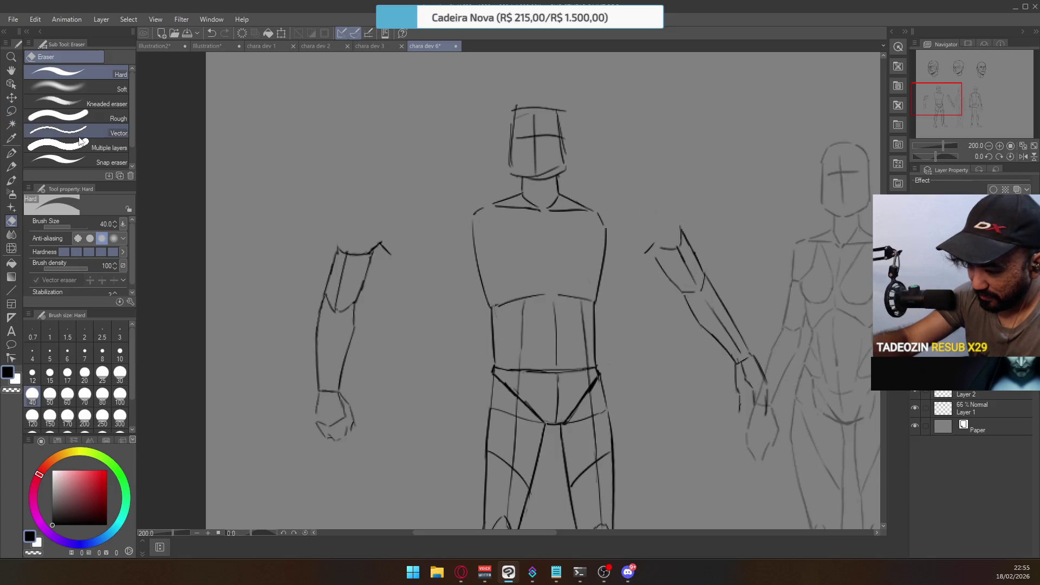
Erase the stray stroke tip by the left shoulder, then move the left arm closer to the torso
drag(383, 255, 390, 246)
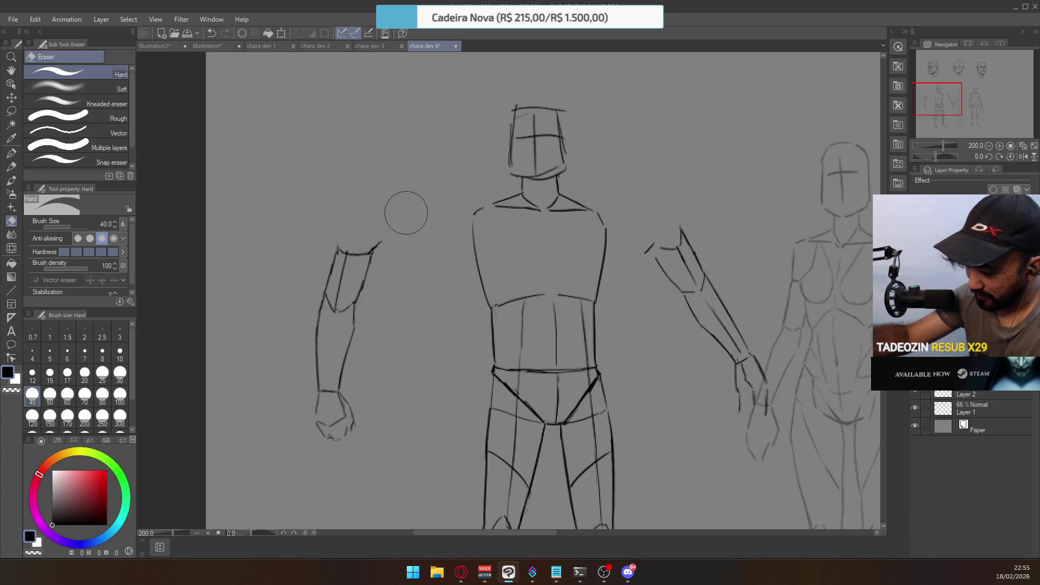
click(11, 111)
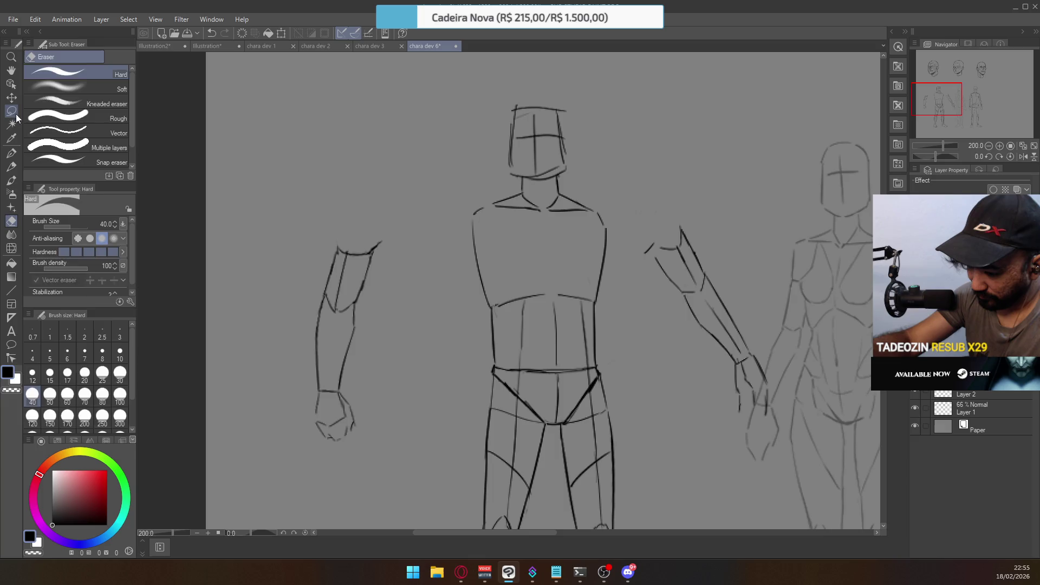
mouse_move(406, 267)
mouse_down()
mouse_move(275, 277)
mouse_move(285, 255)
mouse_up()
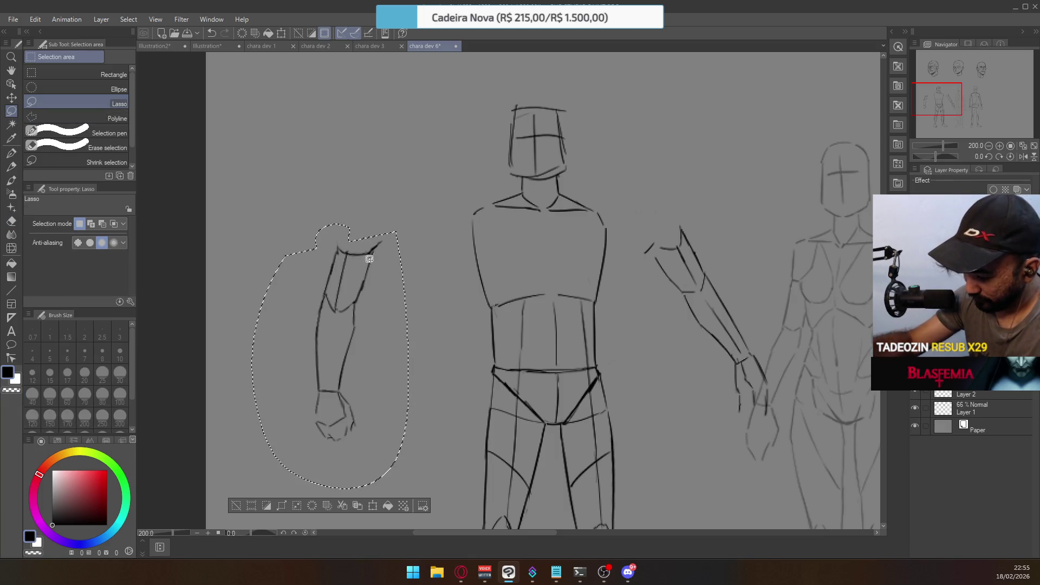
mouse_move(369, 249)
mouse_down()
mouse_move(464, 244)
mouse_move(466, 274)
mouse_up()
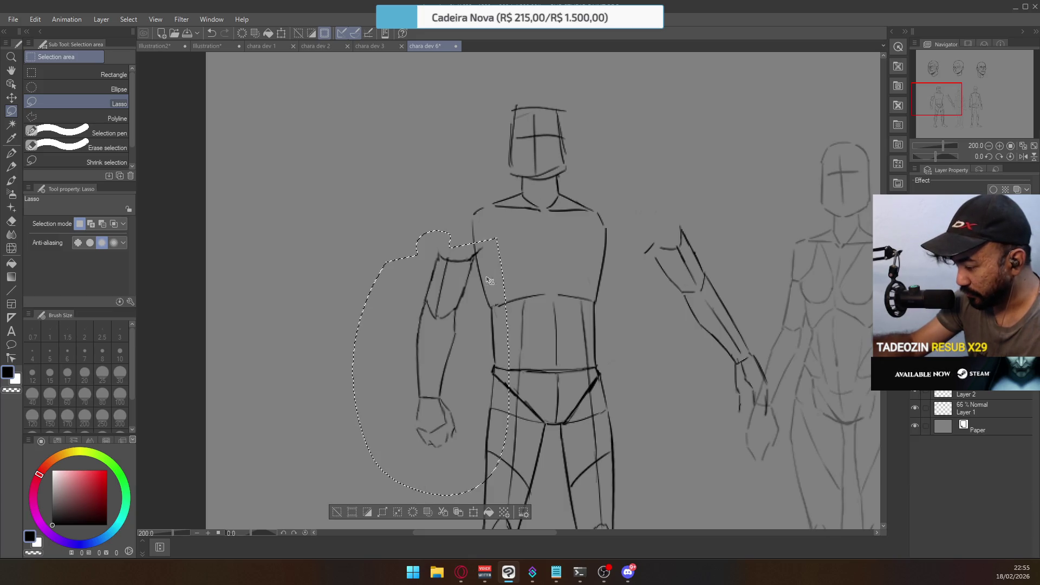
key(ctrl+d)
Erase stray marks where the arm overlaps the shoulder and lasso the left arm once more
key(e)
mouse_move(484, 246)
mouse_down()
mouse_move(471, 250)
mouse_move(488, 241)
mouse_up()
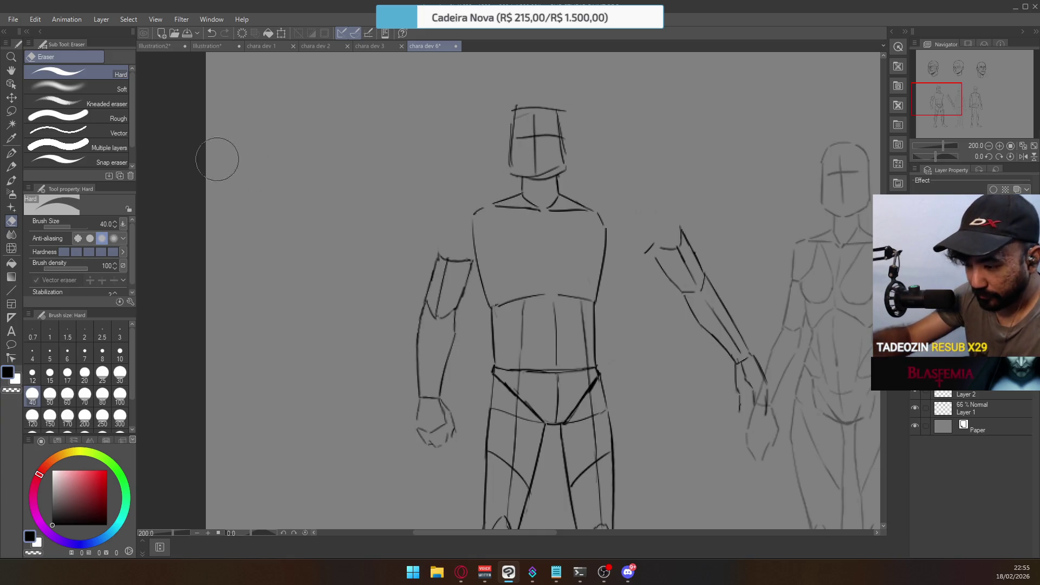
key(m)
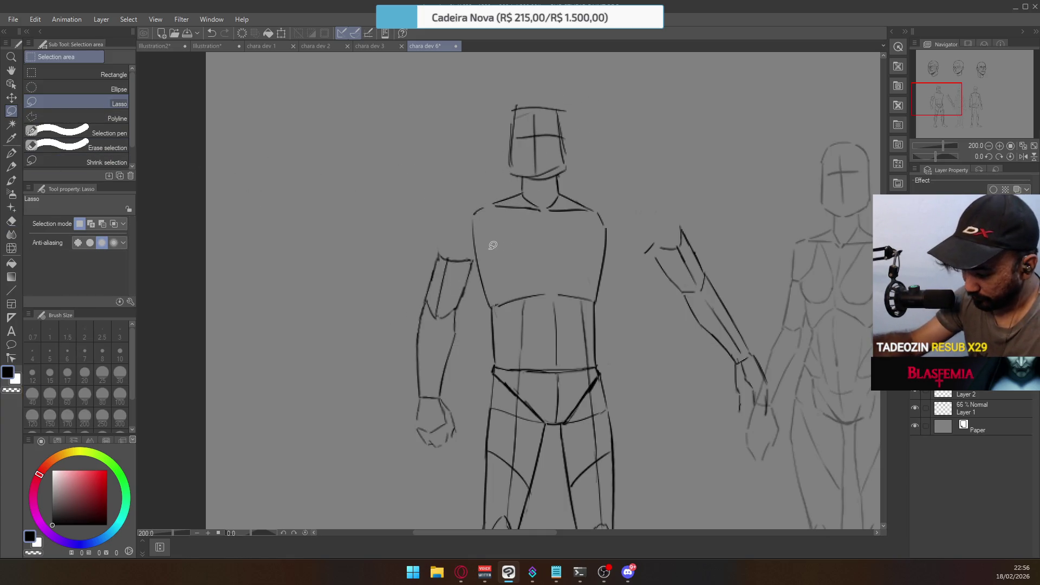
mouse_move(493, 245)
mouse_down()
mouse_move(469, 416)
mouse_move(362, 306)
mouse_move(486, 237)
mouse_move(514, 254)
mouse_up()
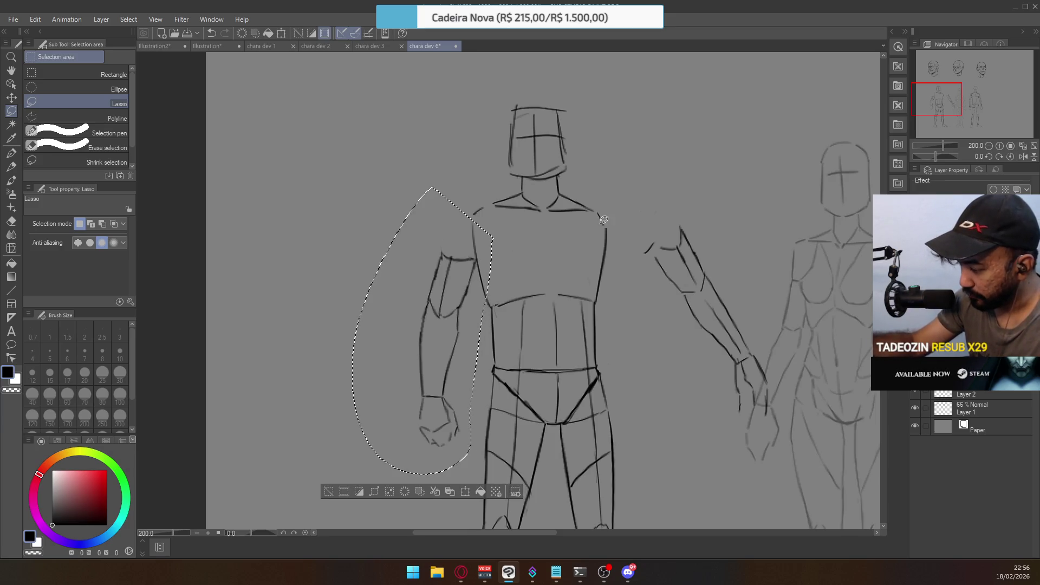
key(ctrl+d)
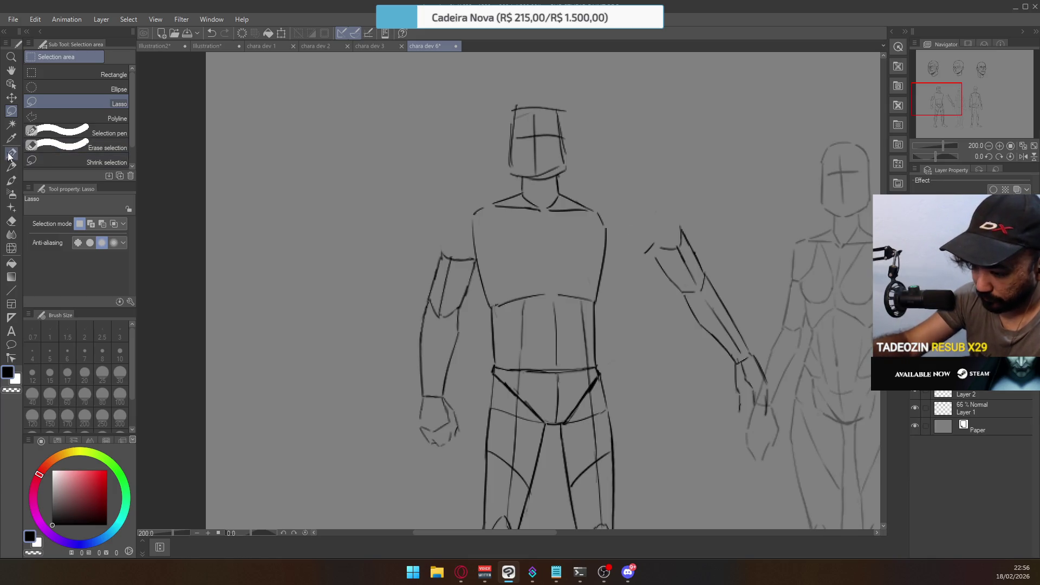
click(10, 155)
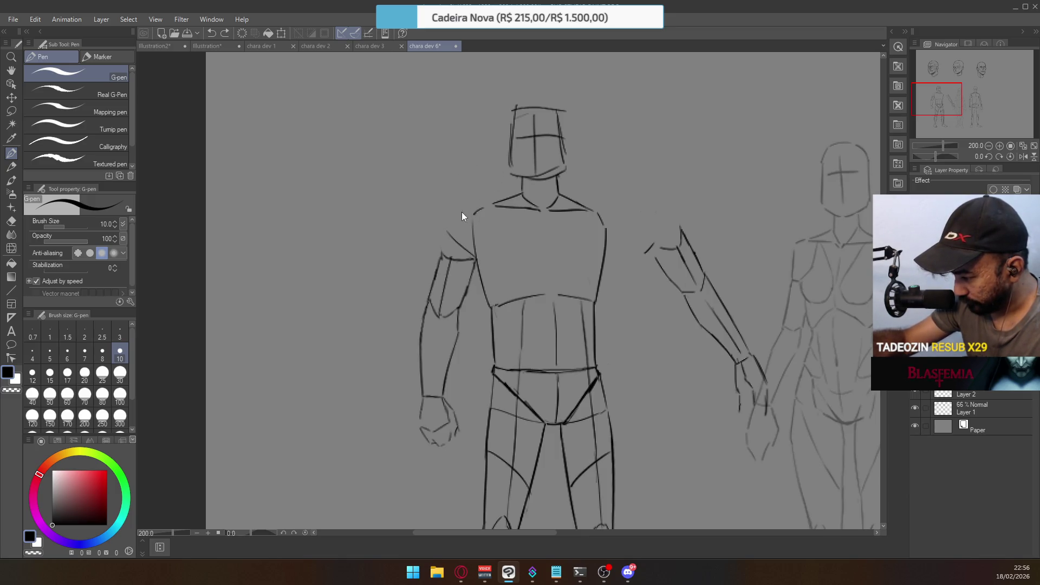
Erase part of the left shoulder line and draw a rounded deltoid curve down the upper arm
key(ctrl+z)
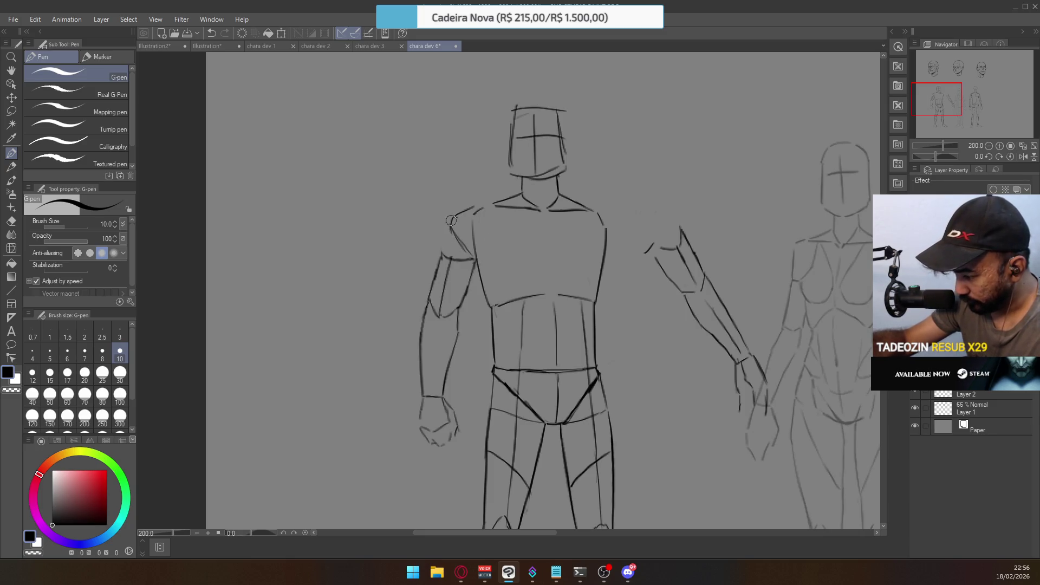
drag(444, 252, 474, 260)
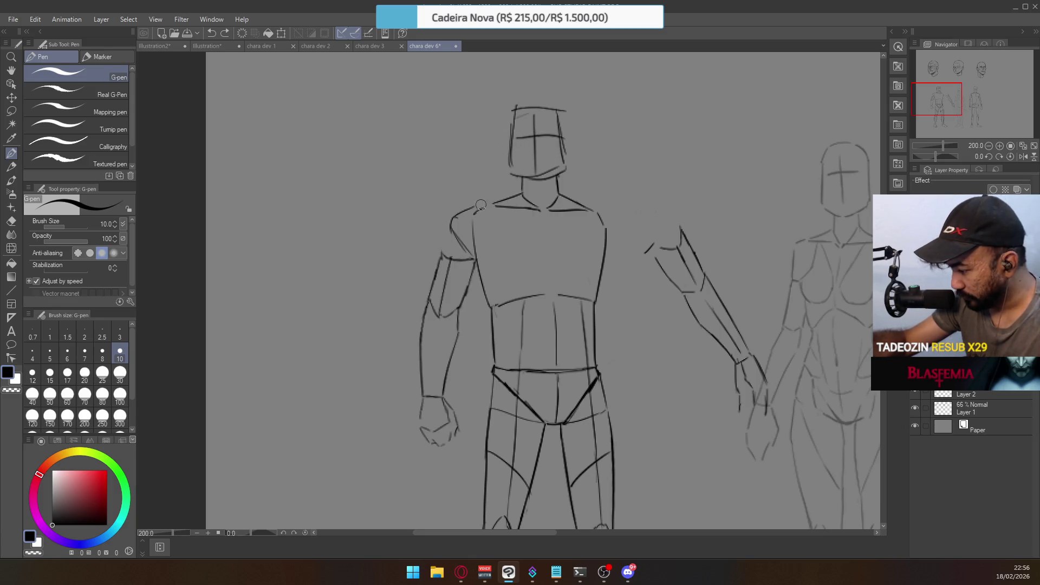
key(e)
click(464, 212)
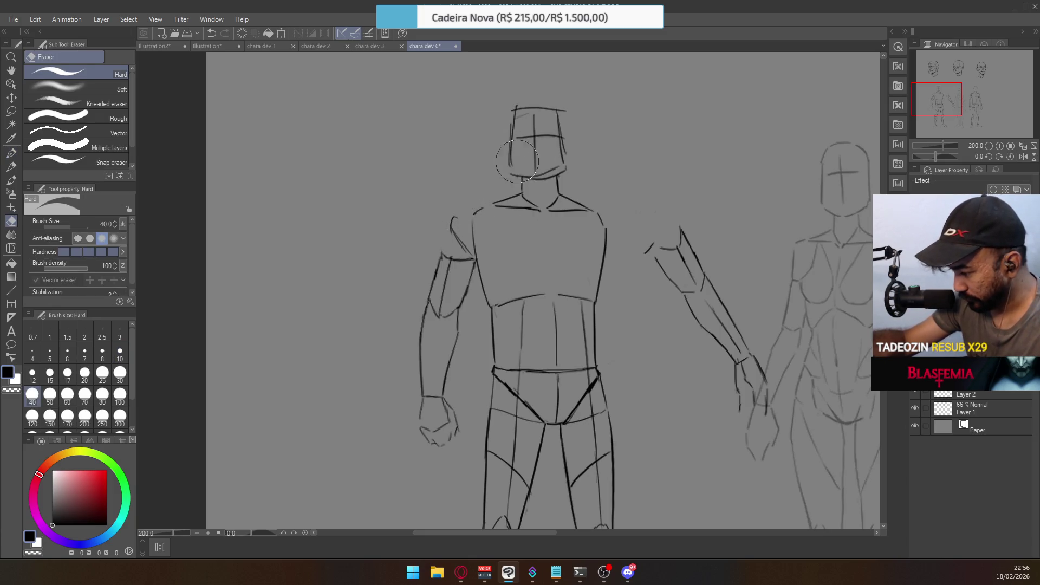
click(12, 154)
drag(451, 217, 489, 209)
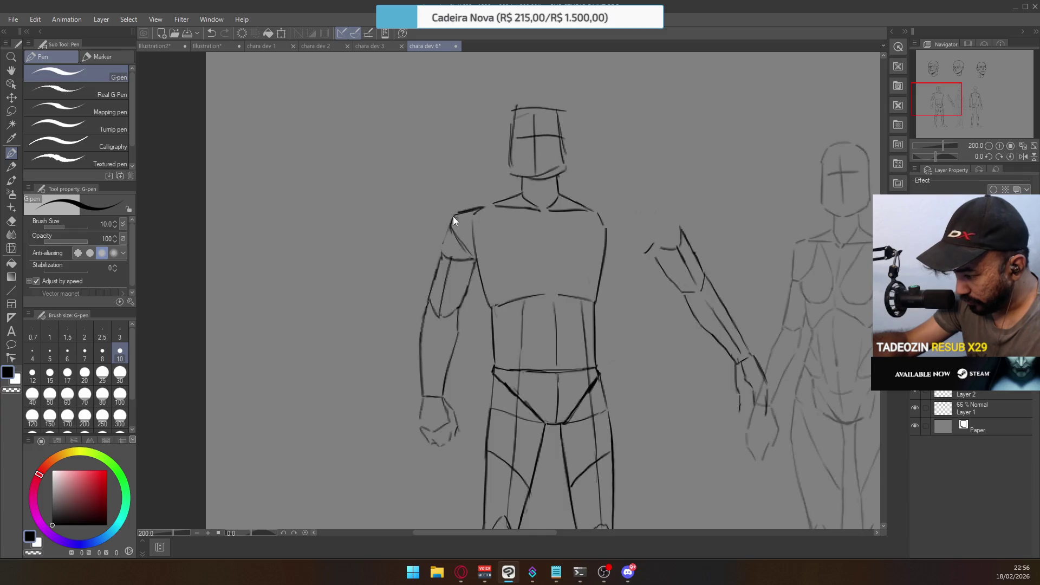
drag(456, 215, 439, 258)
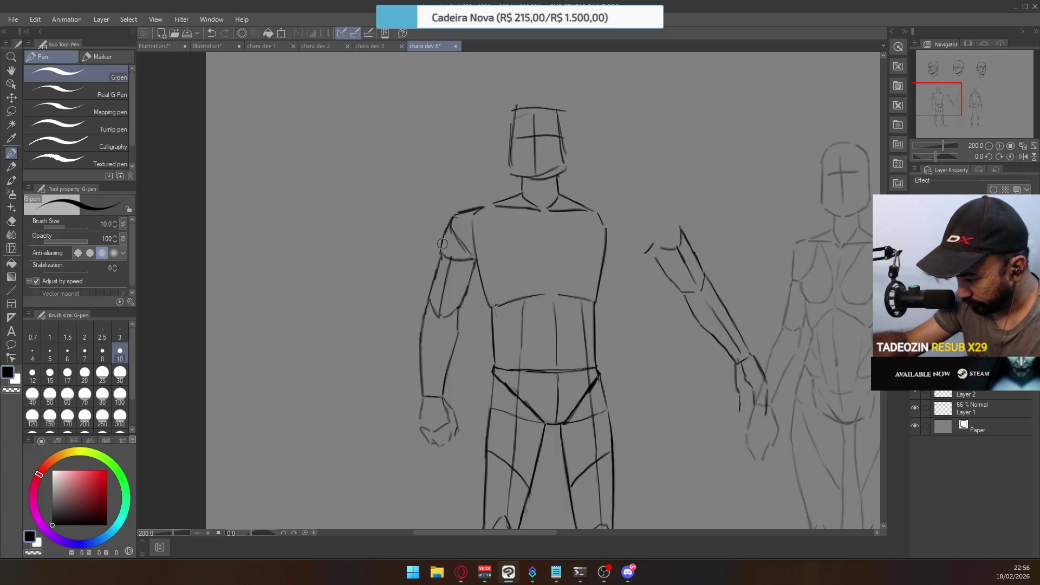
Redraw the angled line across the left upper arm
key(e)
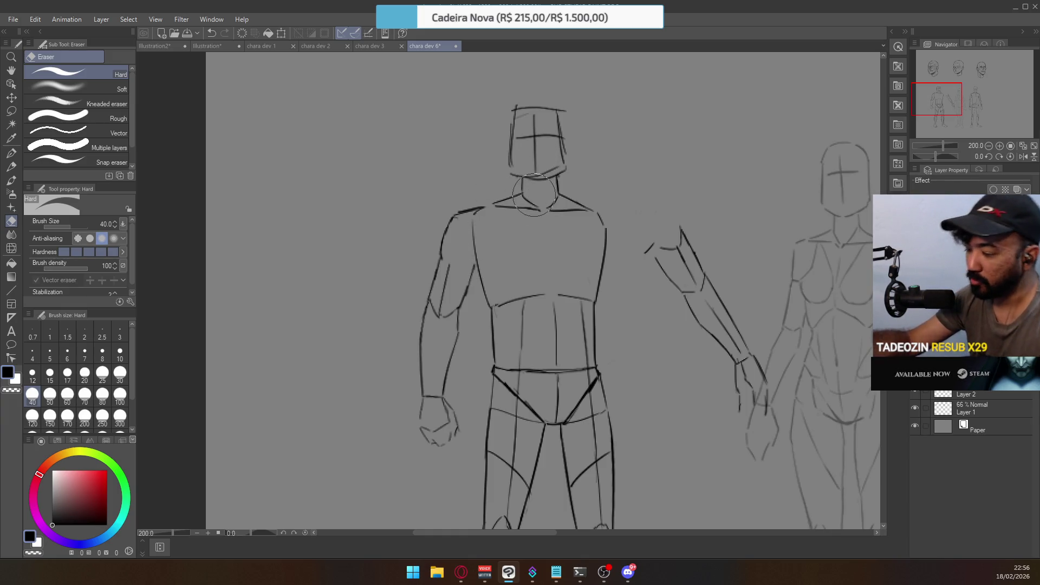
key(p)
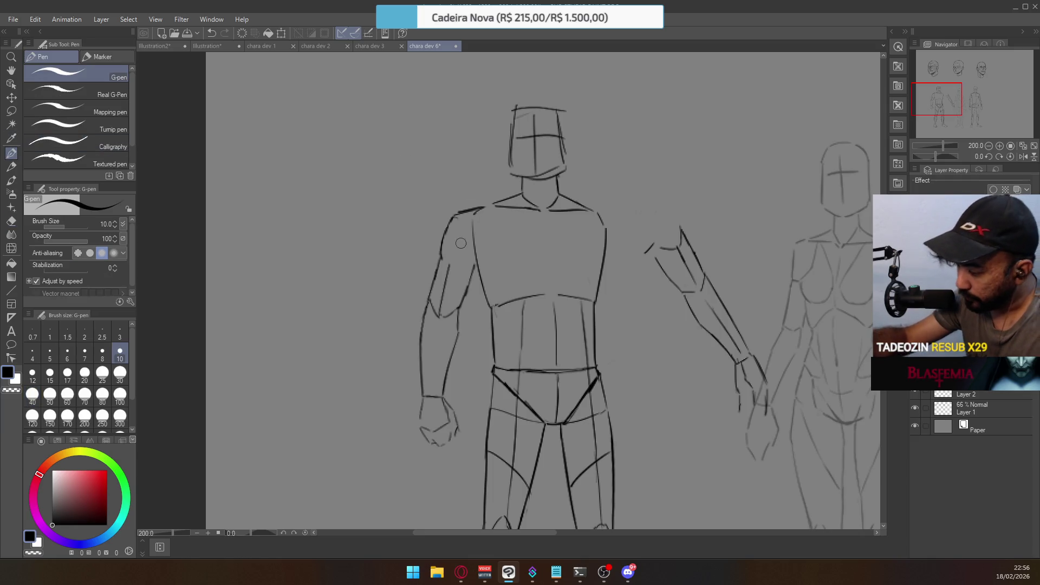
drag(441, 262, 481, 248)
key(ctrl+z)
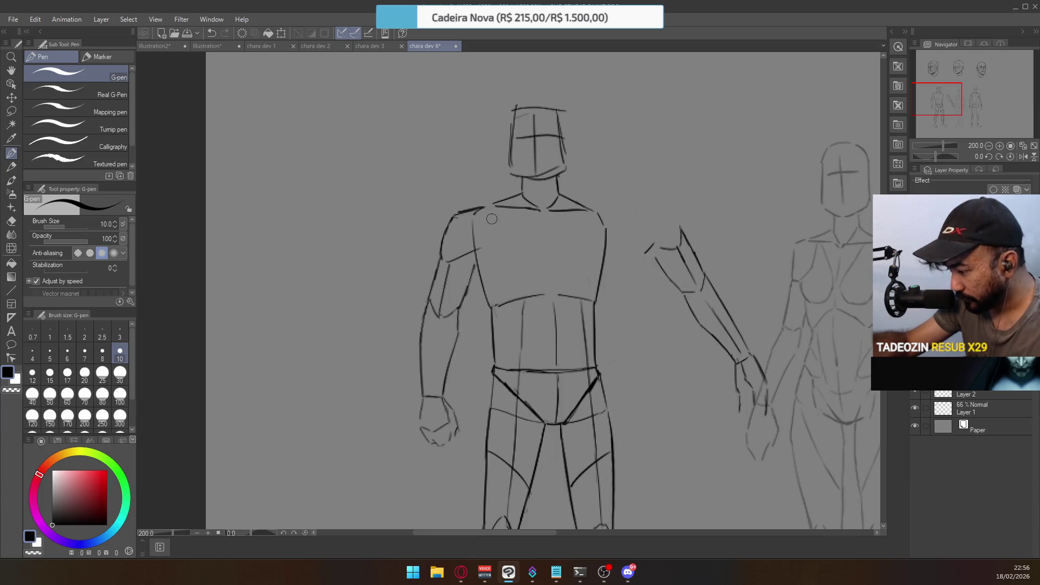
key(ctrl+z)
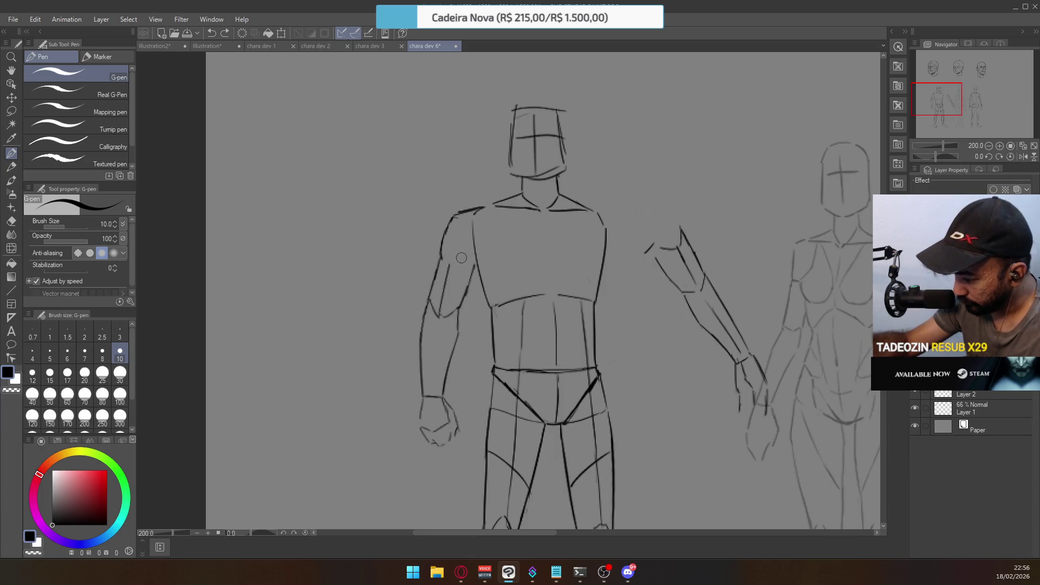
drag(448, 260, 476, 245)
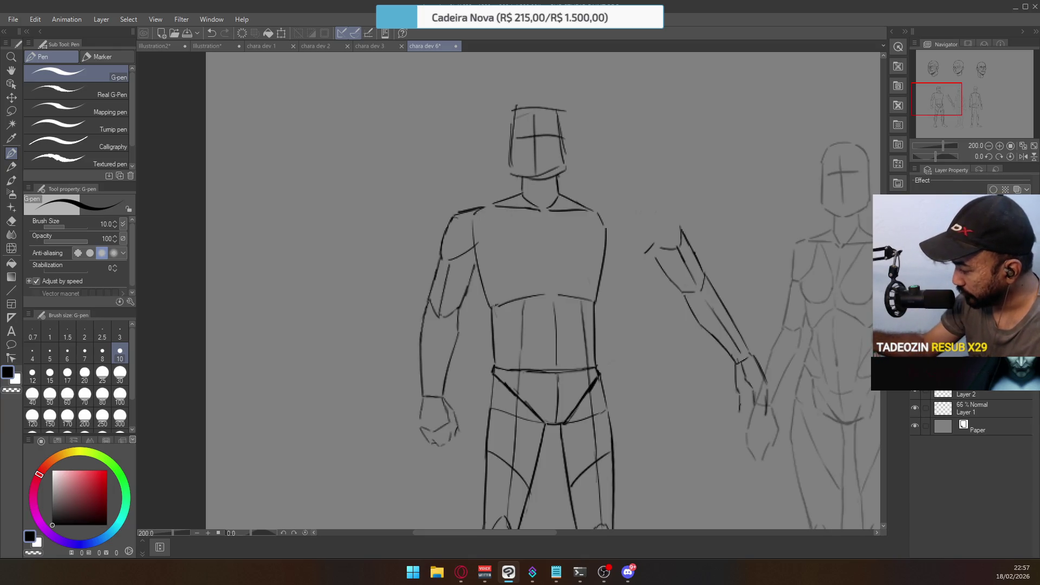
Erase the top of the torso's right contour and redraw it up to the shoulder line
key(e)
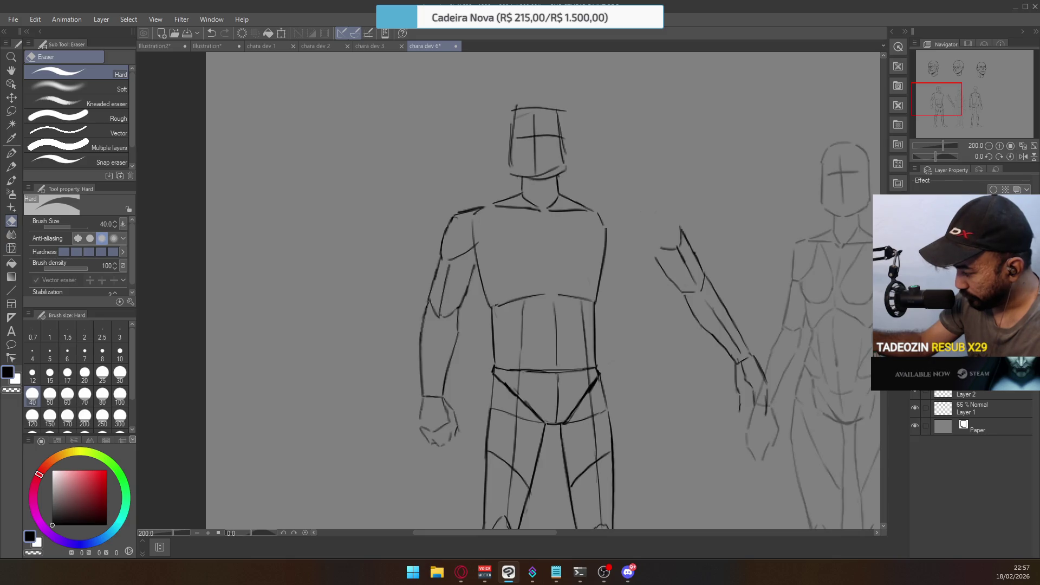
mouse_move(629, 247)
mouse_down()
mouse_move(604, 221)
mouse_move(615, 262)
mouse_move(607, 249)
mouse_up()
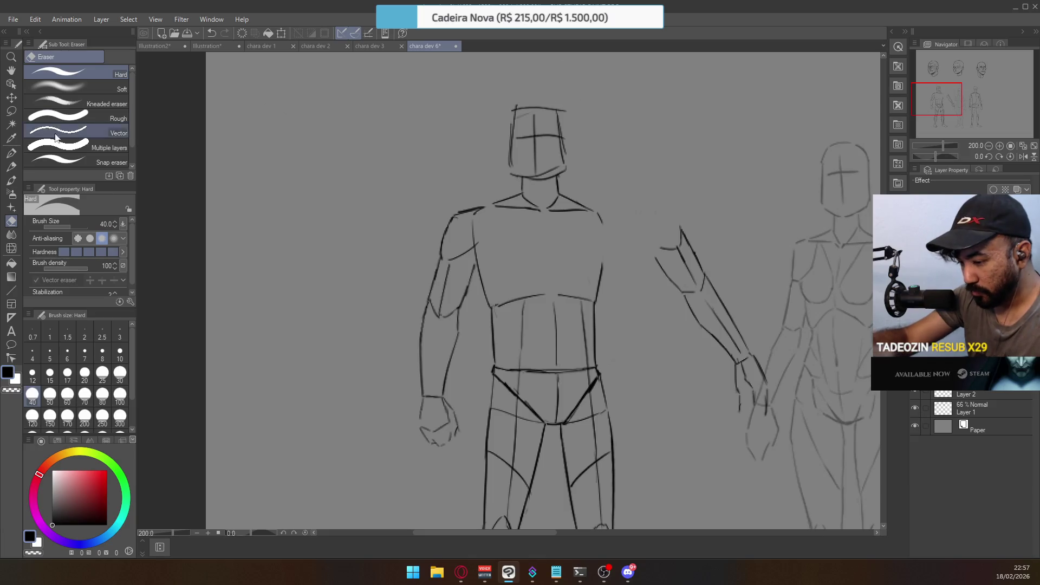
click(11, 157)
drag(603, 223, 598, 278)
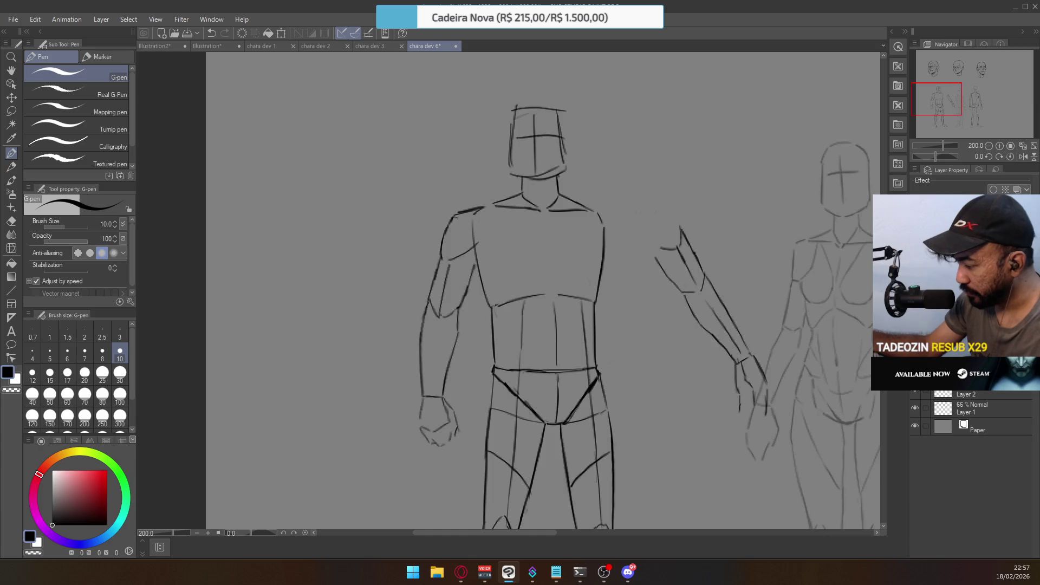
Move the right arm in against the torso, then sketch and undo a stroke along the right shoulder
click(11, 111)
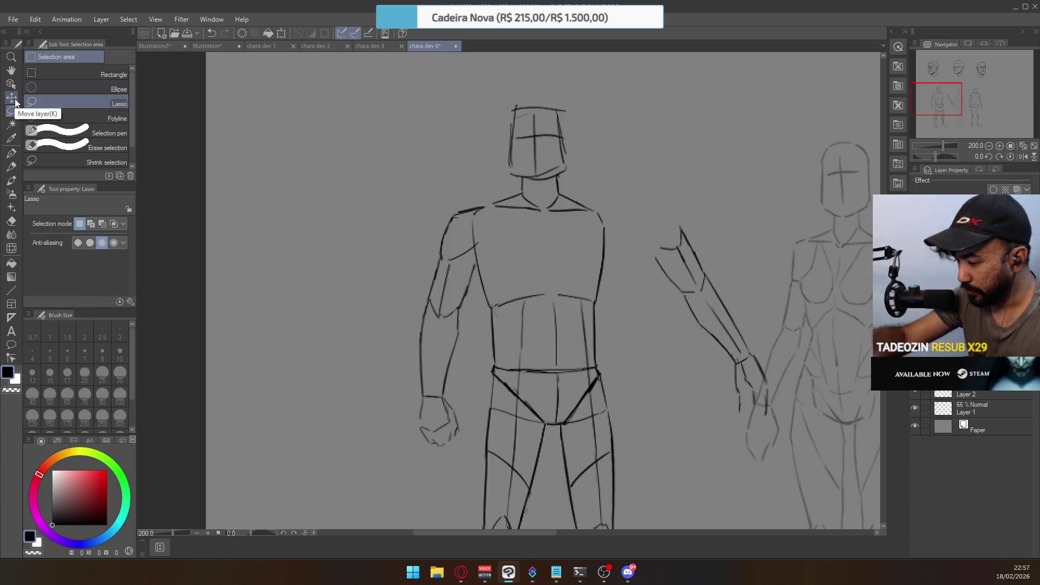
mouse_move(639, 265)
mouse_down()
mouse_move(723, 215)
mouse_move(764, 464)
mouse_move(642, 260)
mouse_move(734, 260)
mouse_move(654, 269)
mouse_up()
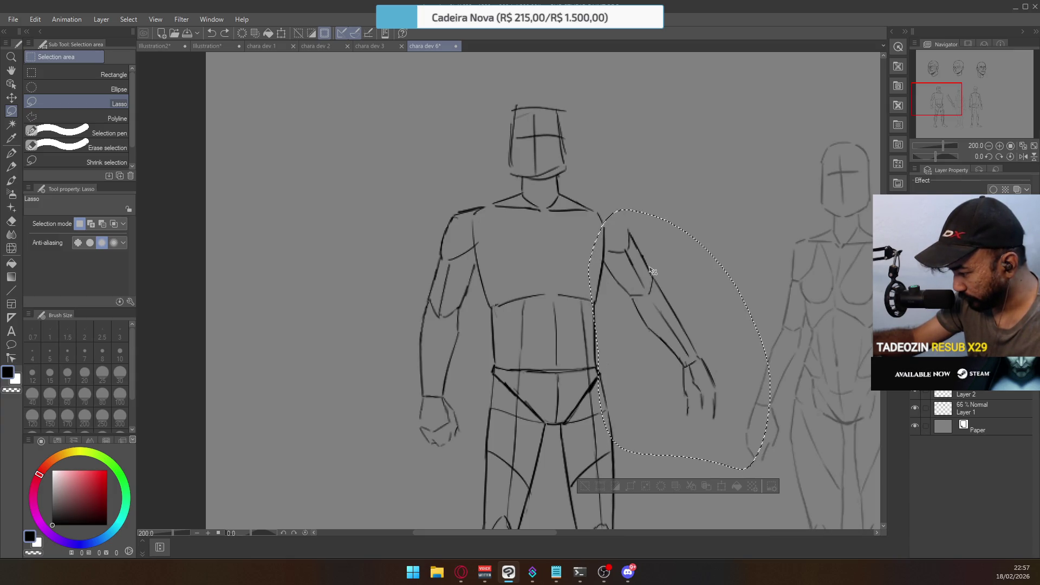
key(ctrl+d)
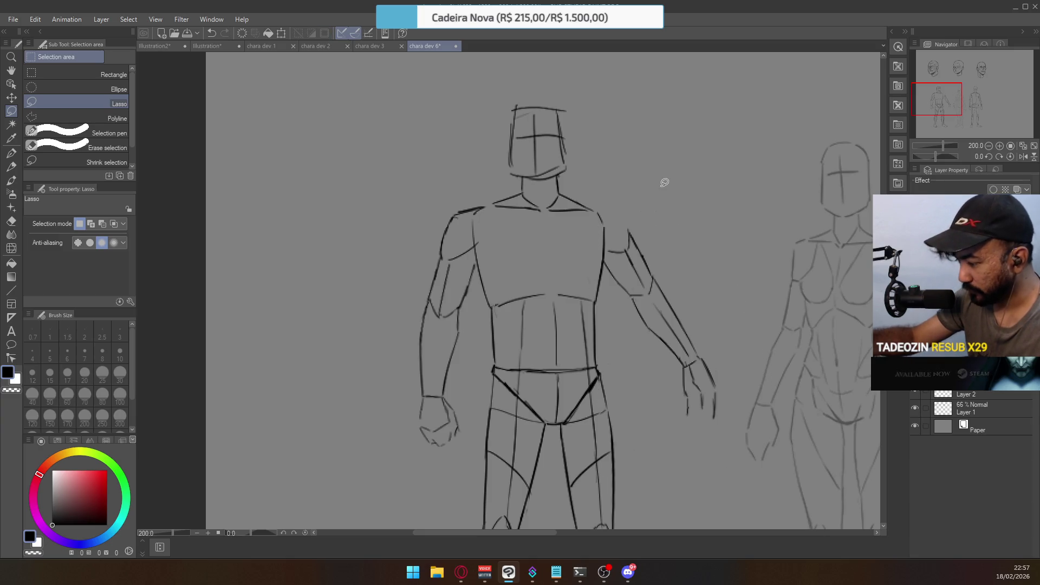
key(p)
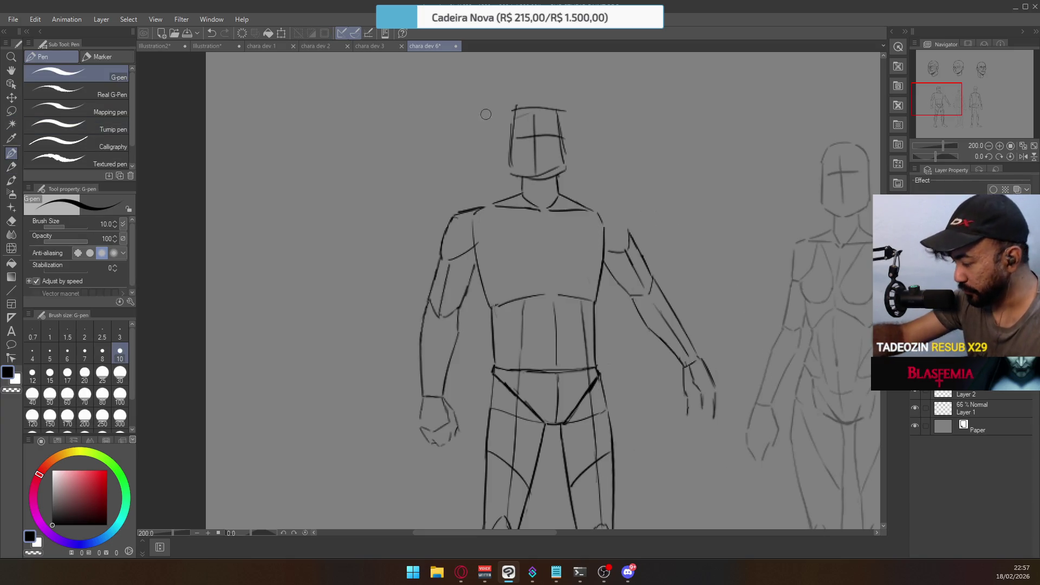
drag(596, 209, 626, 219)
key(ctrl+z)
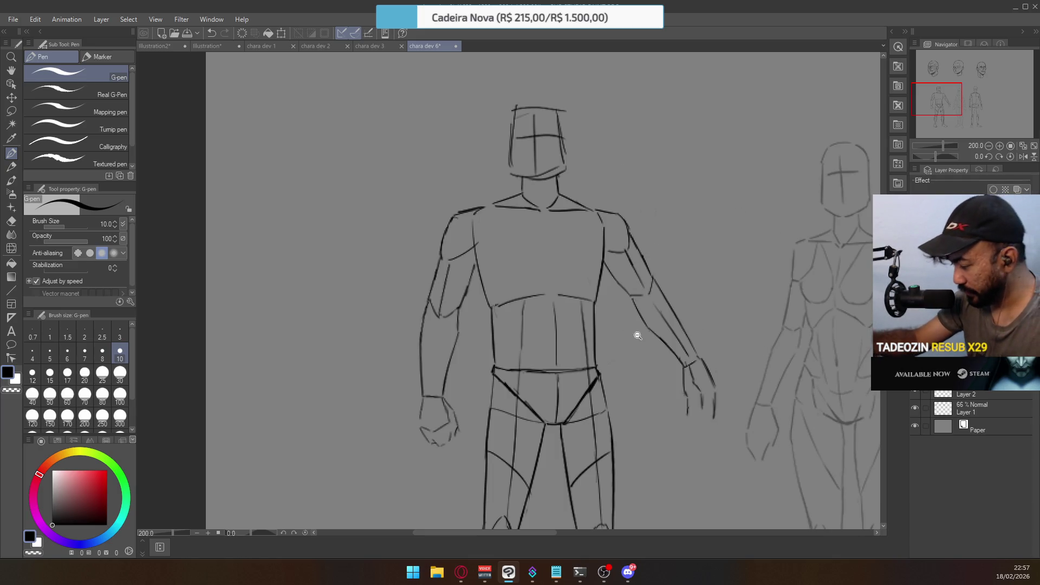
Lasso the right forearm and hand and nudge them slightly down and outward beside the hip
scroll(638, 336, down, 2)
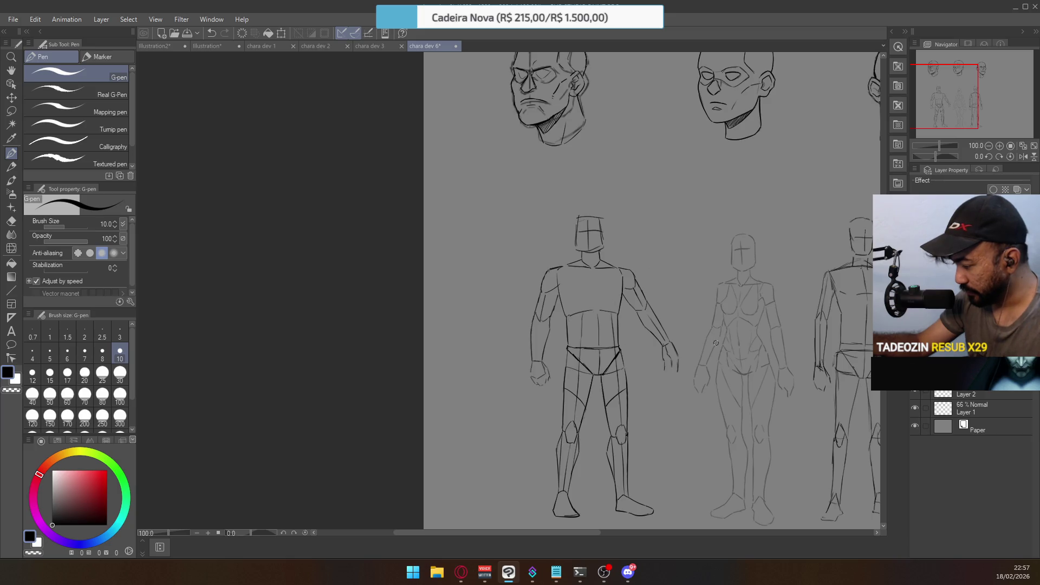
scroll(671, 317, up, 2)
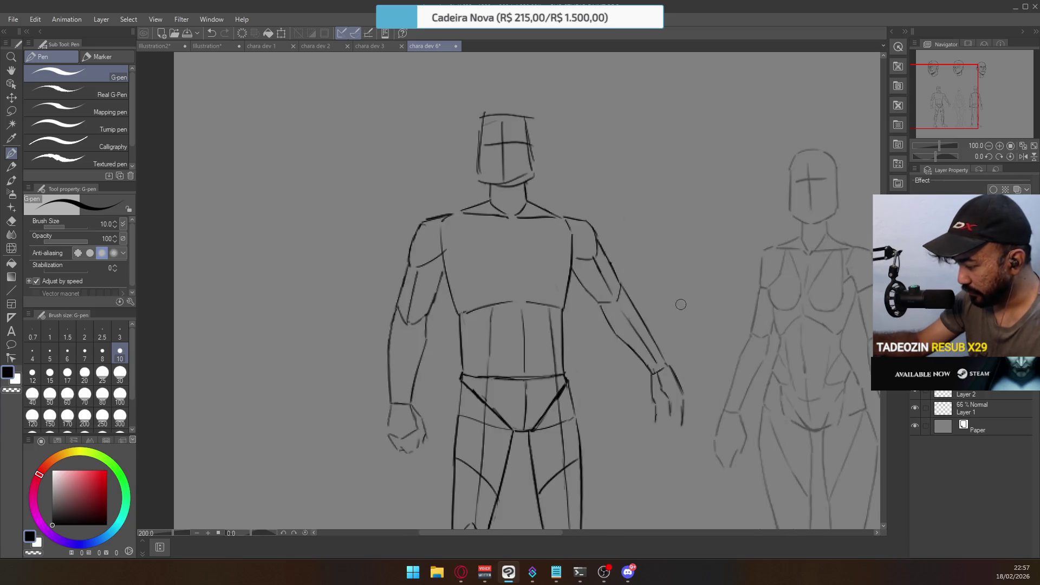
click(11, 110)
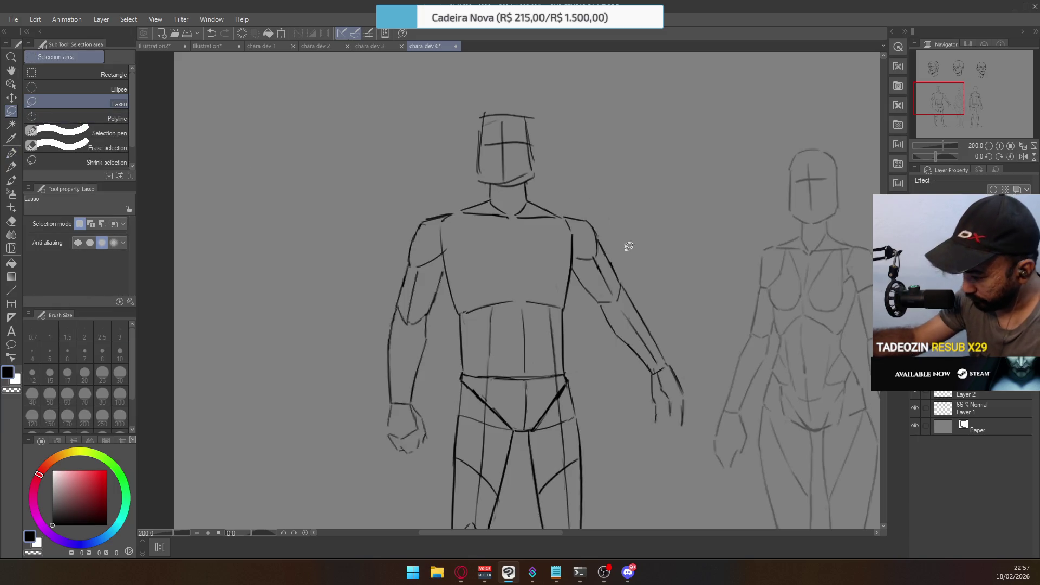
mouse_move(598, 299)
mouse_down()
mouse_move(627, 278)
mouse_move(705, 393)
mouse_move(589, 383)
mouse_move(594, 317)
mouse_up()
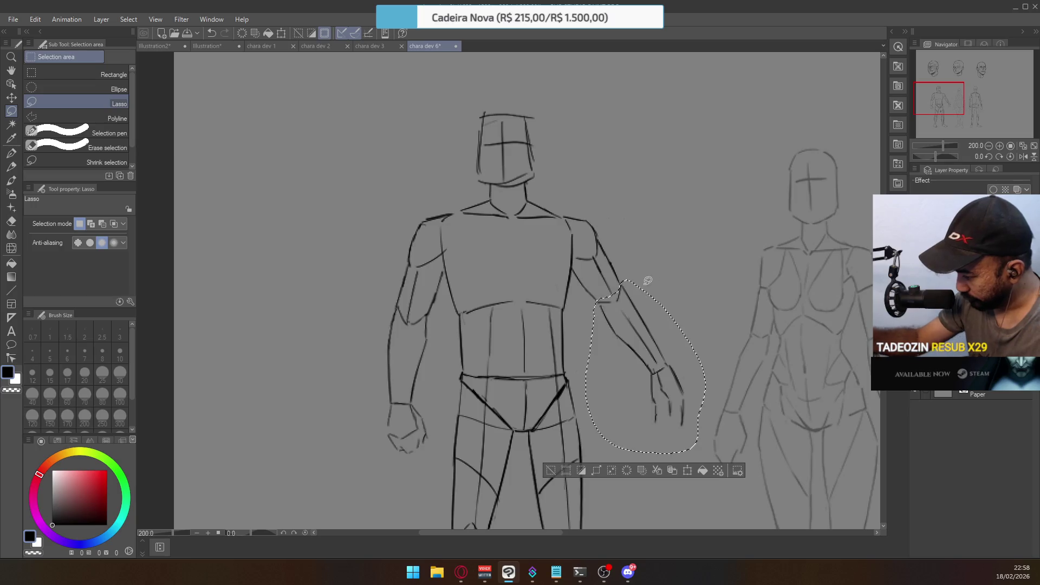
drag(653, 337, 659, 346)
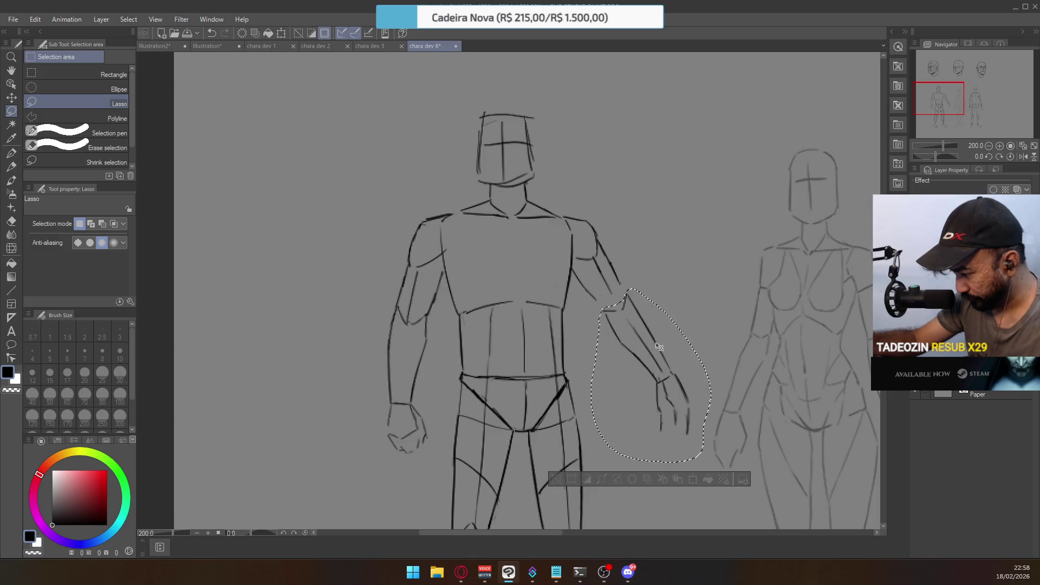
key(ctrl+d)
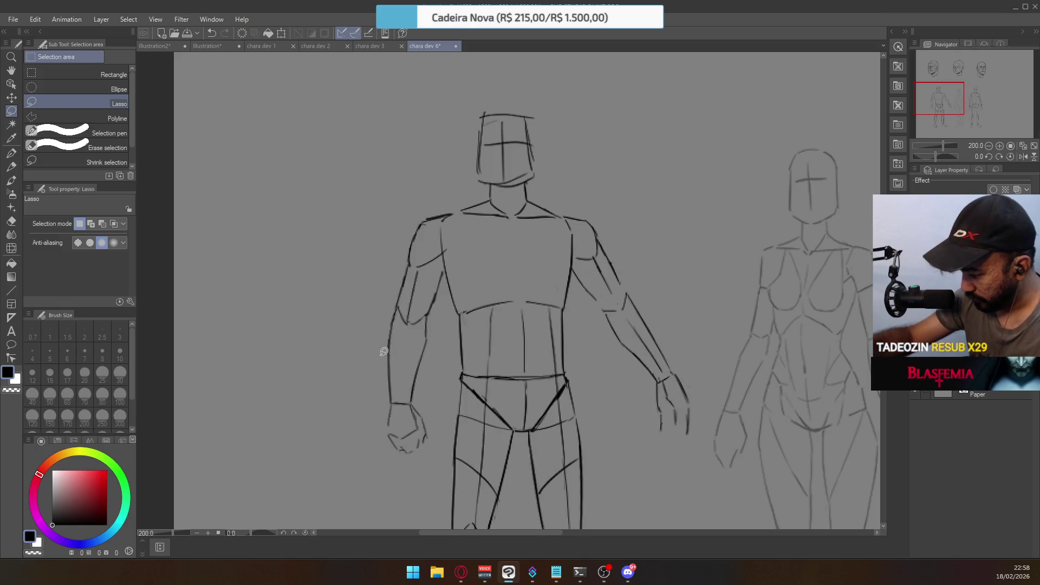
Move the lassoed left hand slightly lower and erase the old left-forearm lines
mouse_move(376, 360)
mouse_down()
mouse_move(436, 392)
mouse_move(355, 455)
mouse_up()
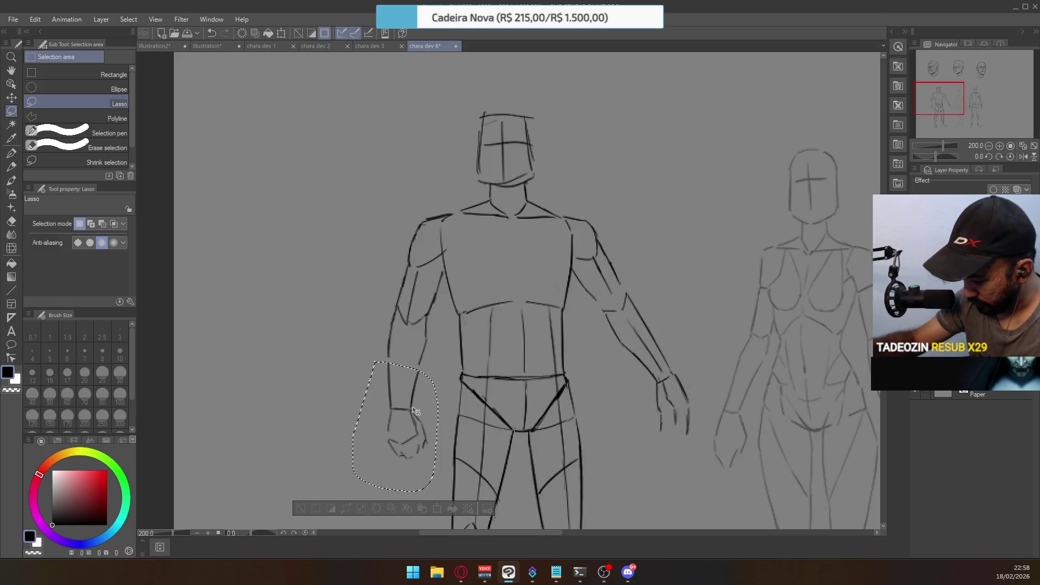
drag(416, 410, 416, 416)
key(ctrl+d)
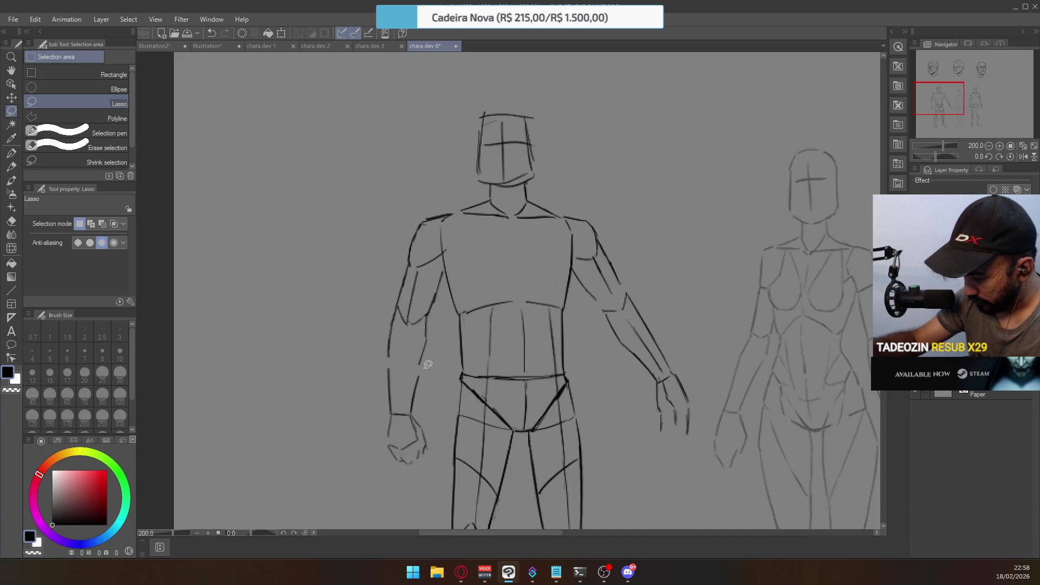
key(e)
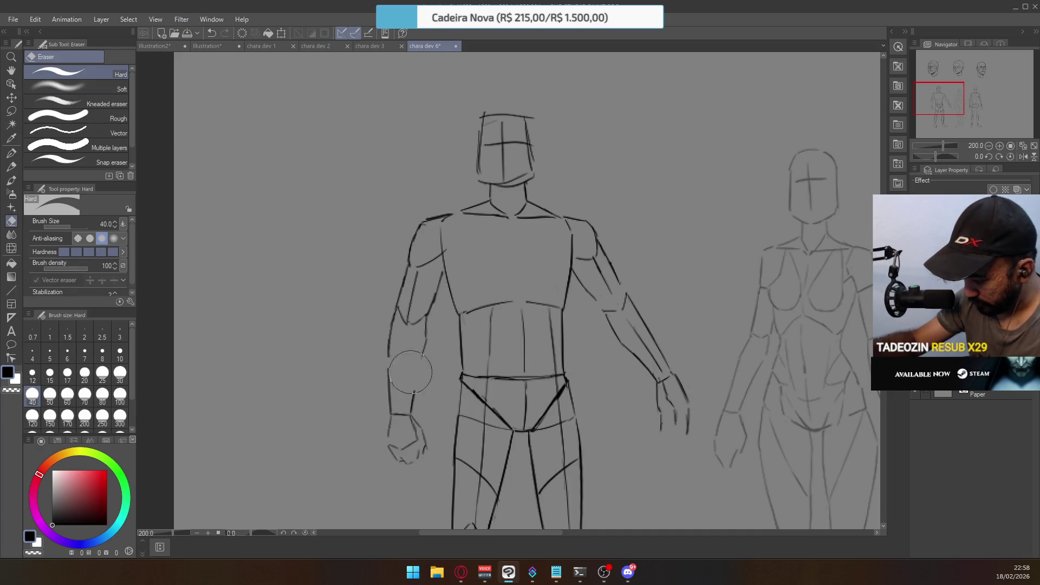
mouse_move(410, 372)
mouse_down()
mouse_move(383, 374)
mouse_move(385, 383)
mouse_move(390, 363)
mouse_move(389, 412)
mouse_up()
Redraw the outer edge of the left forearm with the G-pen
click(11, 154)
key(ctrl+z)
drag(390, 338, 390, 410)
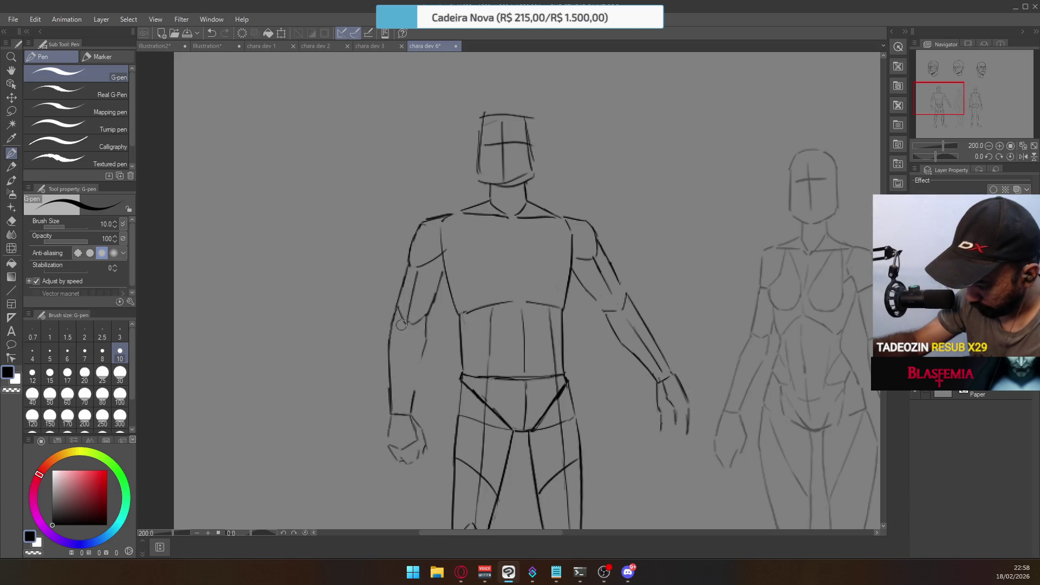
key(ctrl+z)
drag(390, 340, 390, 404)
key(ctrl+z)
drag(390, 336, 390, 407)
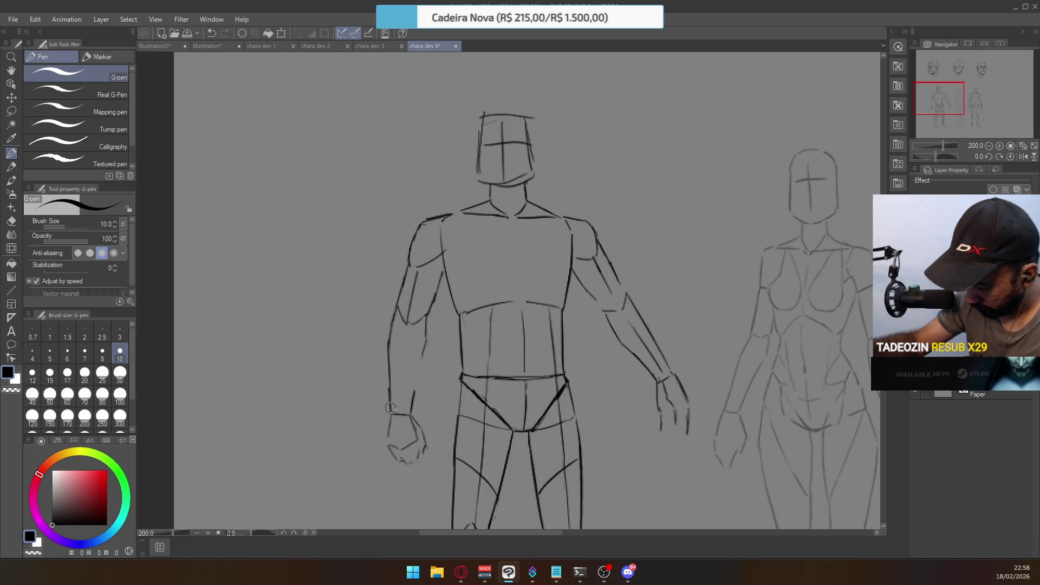
Draw the inner edge of the left forearm
key(e)
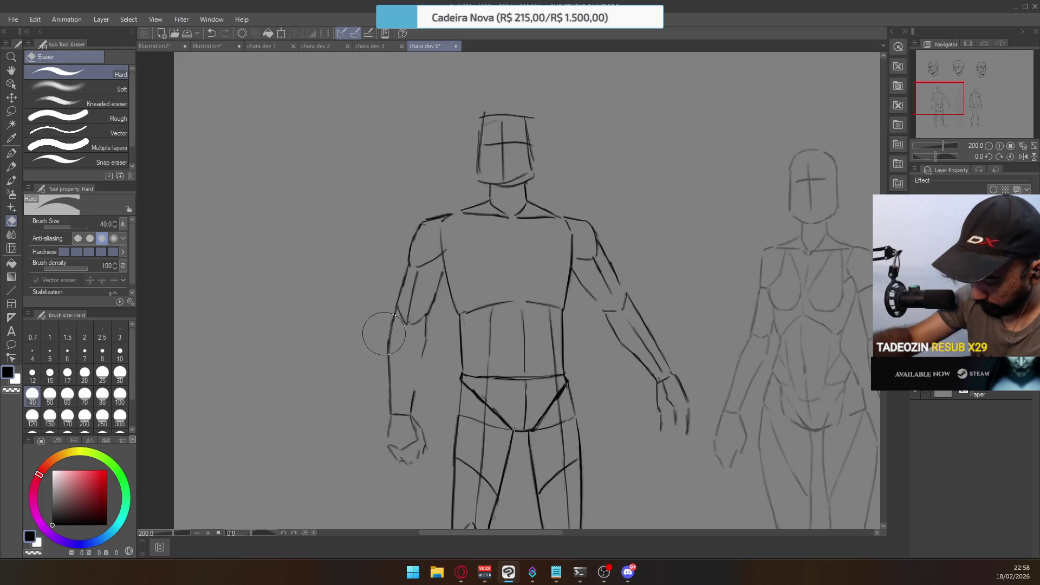
key(p)
drag(423, 349, 413, 403)
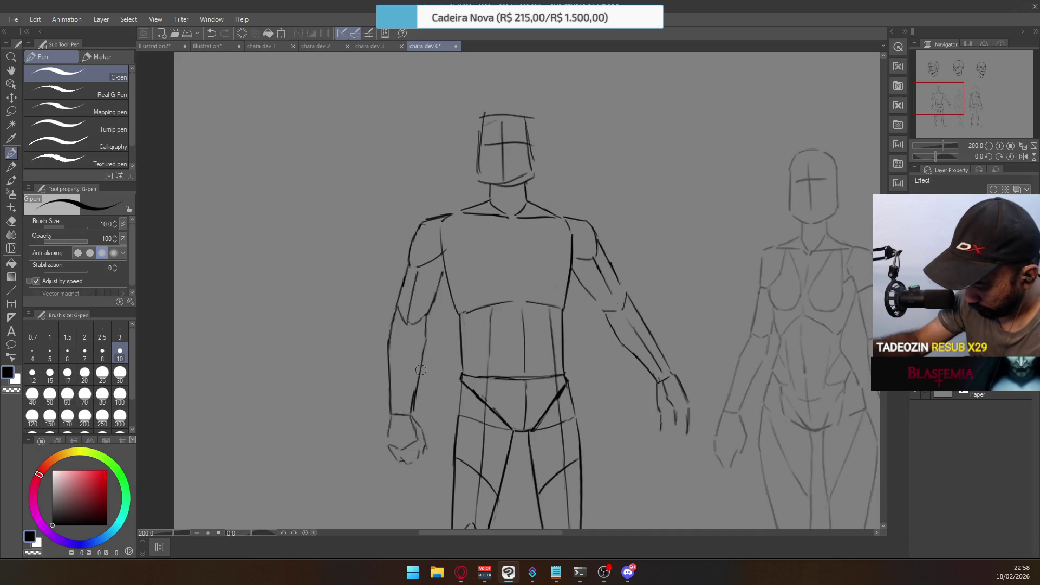
key(ctrl+z)
drag(425, 347, 414, 392)
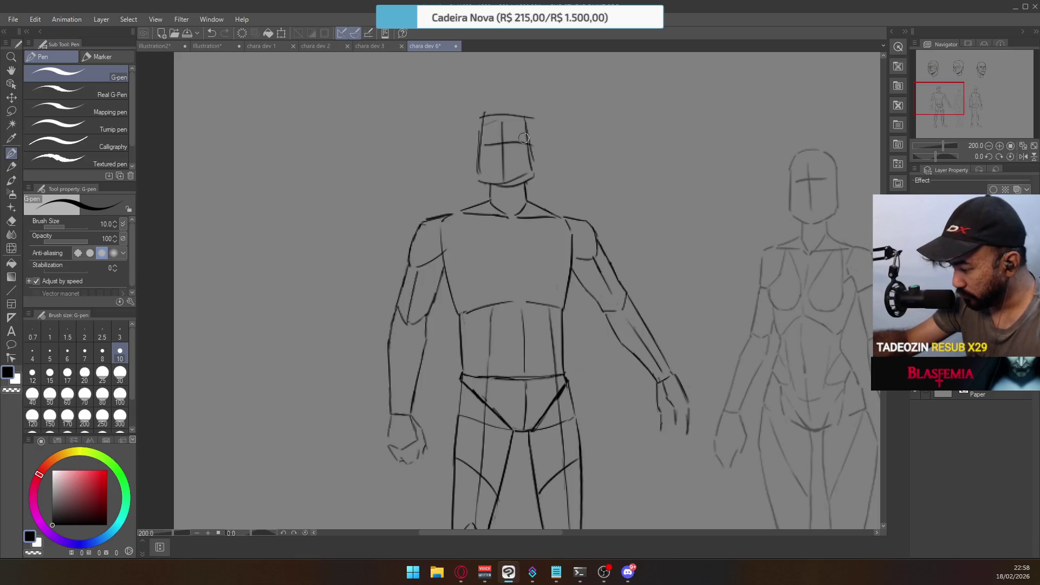
Pan the figure lower and try a horizontal chest line, undoing each attempt
drag(524, 138, 521, 192)
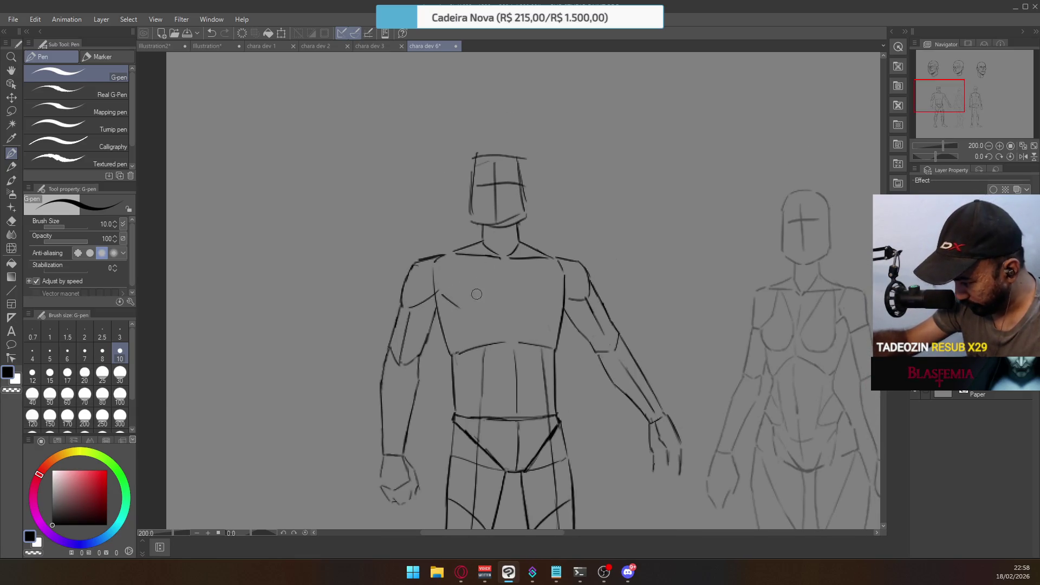
drag(472, 310, 547, 312)
key(ctrl+z)
key(ctrl+z)
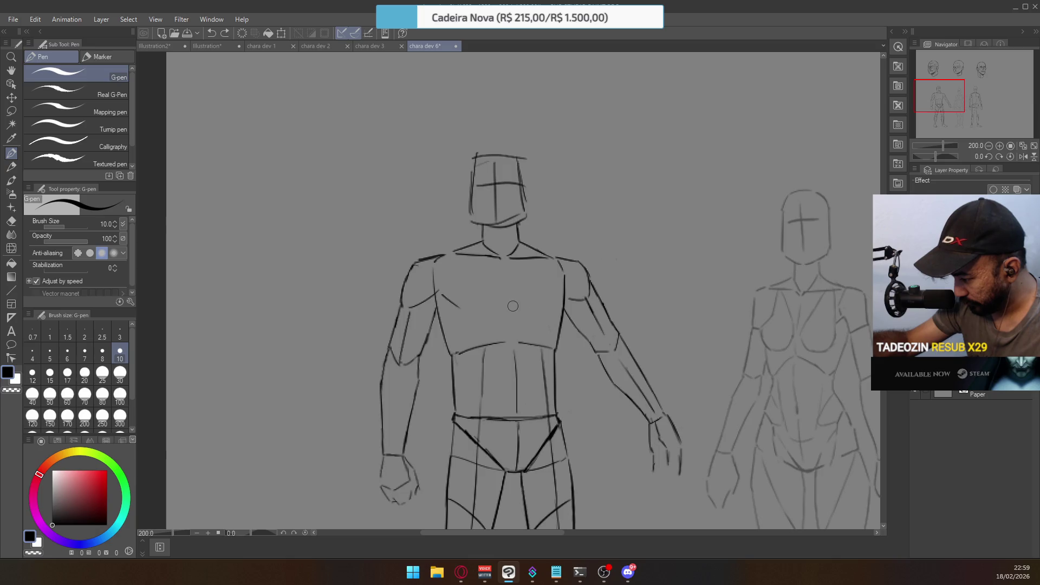
drag(470, 312, 556, 312)
key(ctrl+z)
key(ctrl+z)
key(ctrl+z)
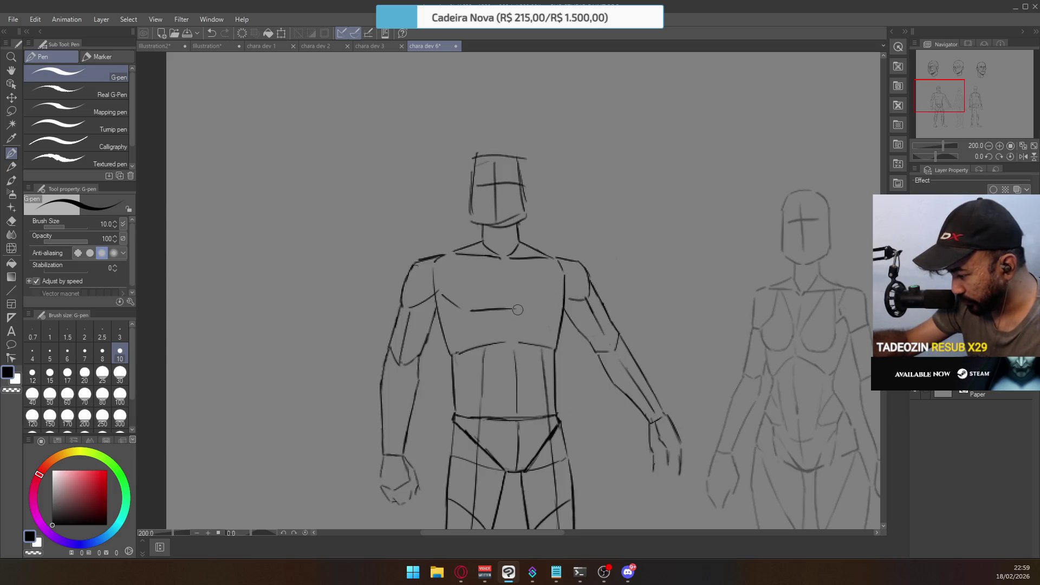
drag(517, 310, 548, 310)
key(ctrl+z)
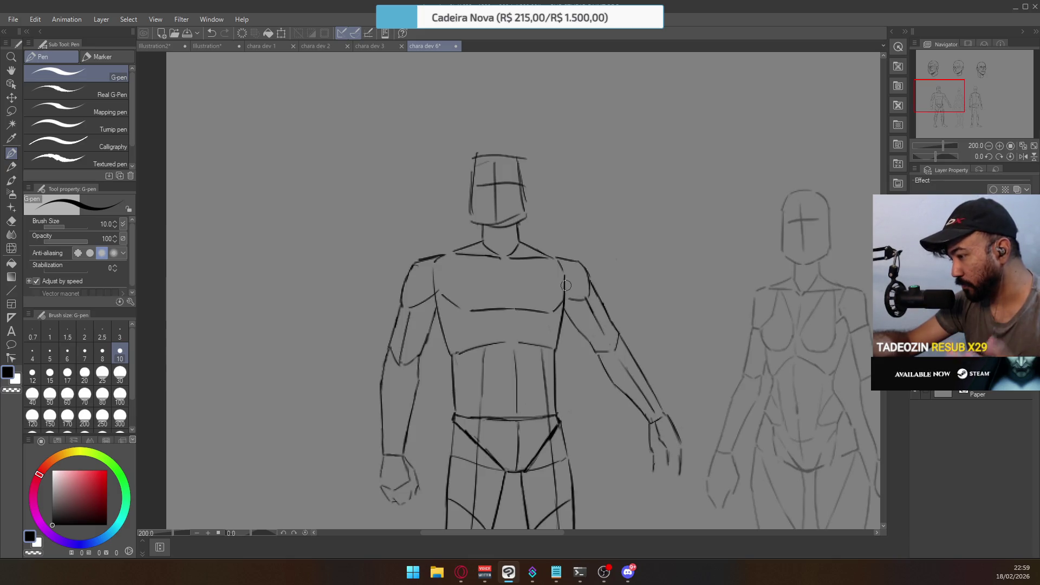
Erase part of the abdomen line and try a line across the lower chest
key(e)
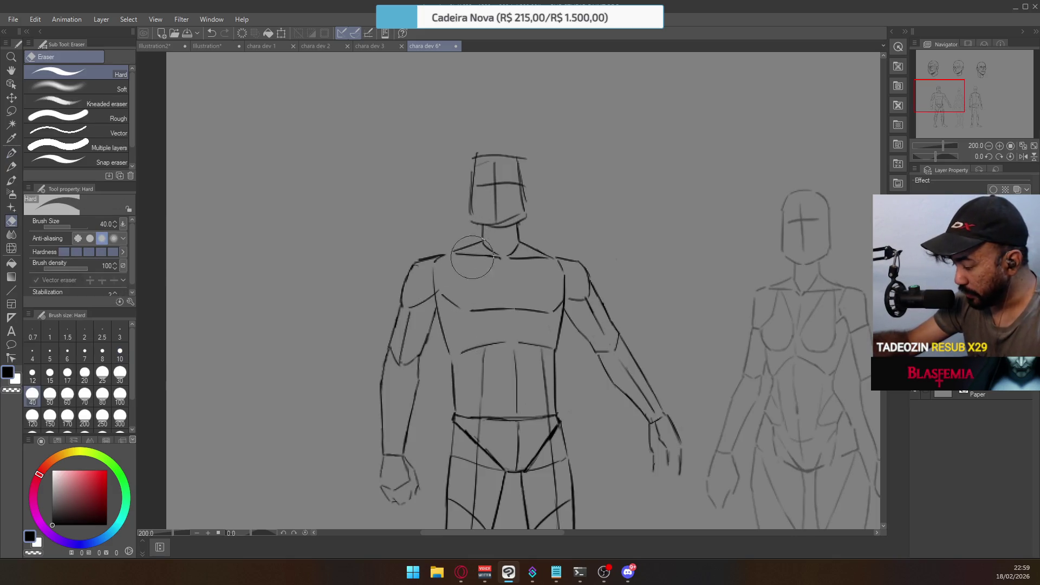
key(p)
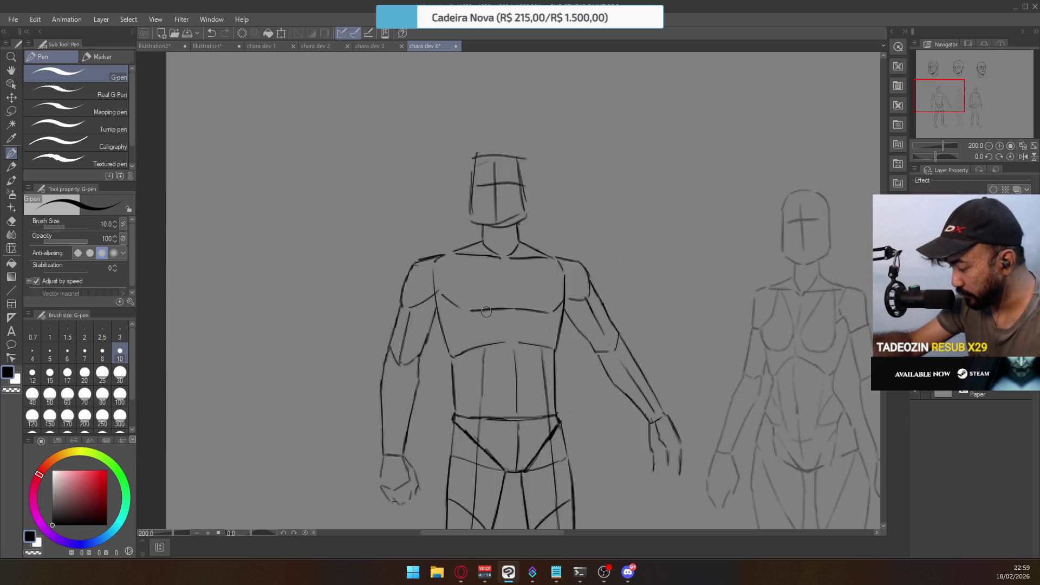
key(e)
drag(498, 346, 539, 343)
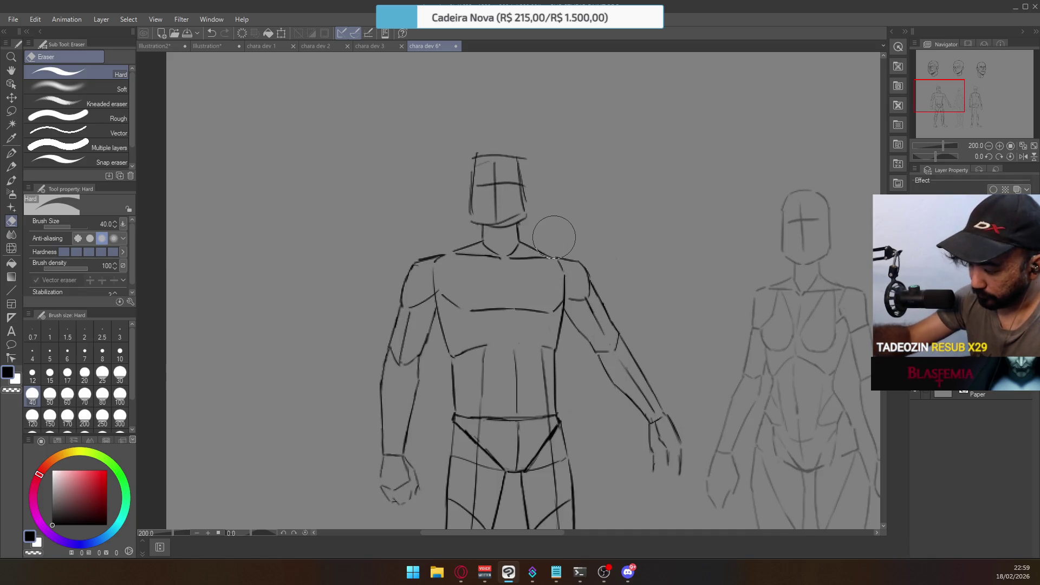
click(11, 154)
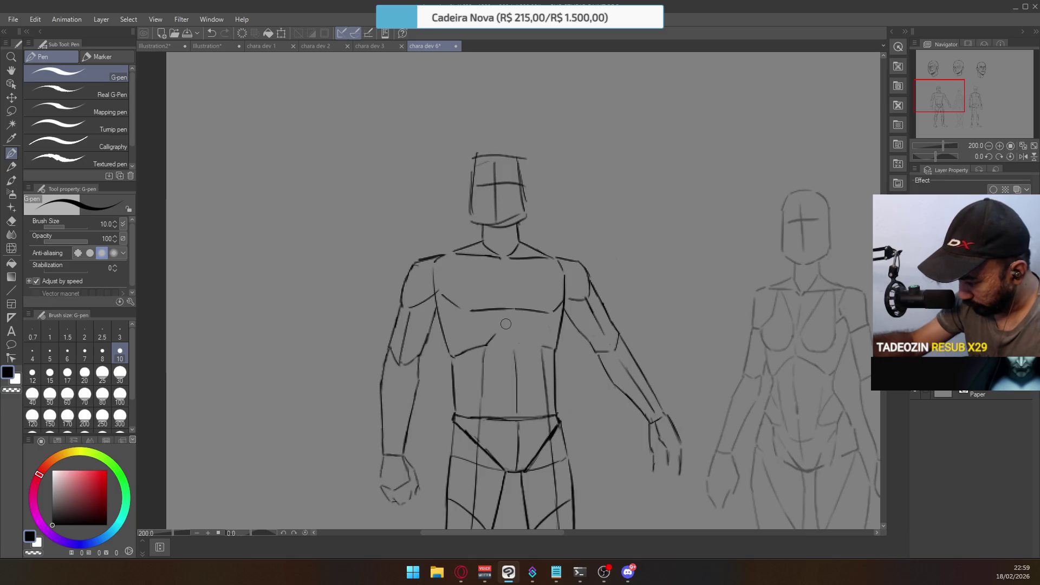
mouse_move(502, 330)
mouse_down()
mouse_move(536, 326)
mouse_move(538, 336)
mouse_up()
key(ctrl+z)
key(ctrl+z)
key(ctrl+z)
key(ctrl+z)
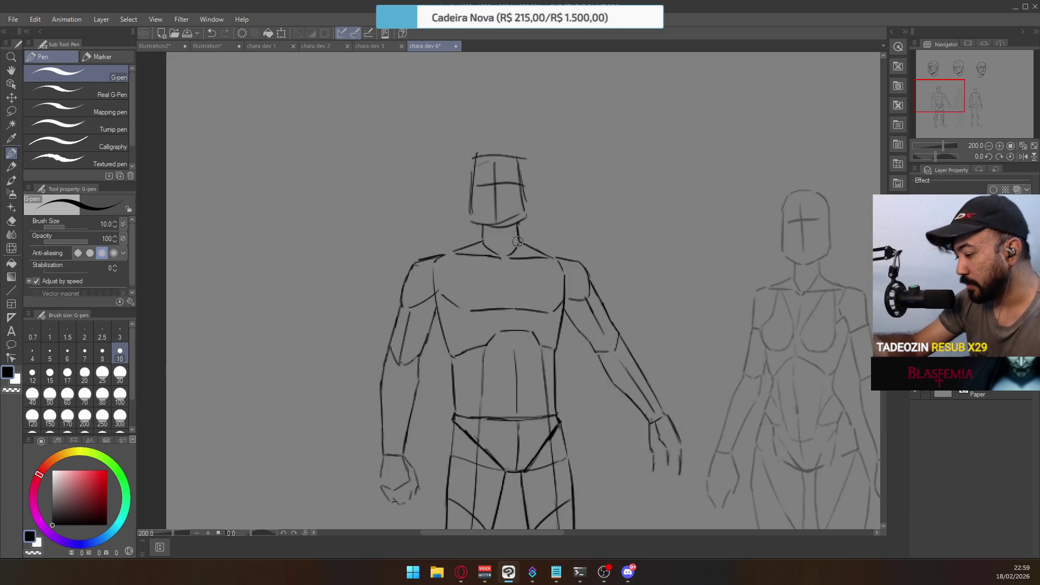
Erase a short belly-line segment and redraw the curves under the chest and down its right side
key(e)
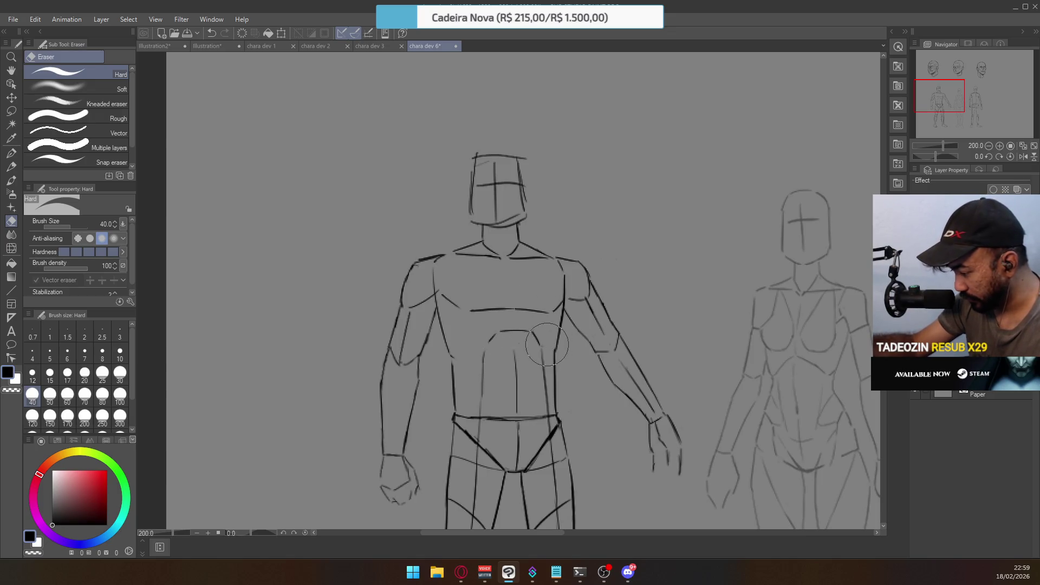
drag(547, 345, 555, 352)
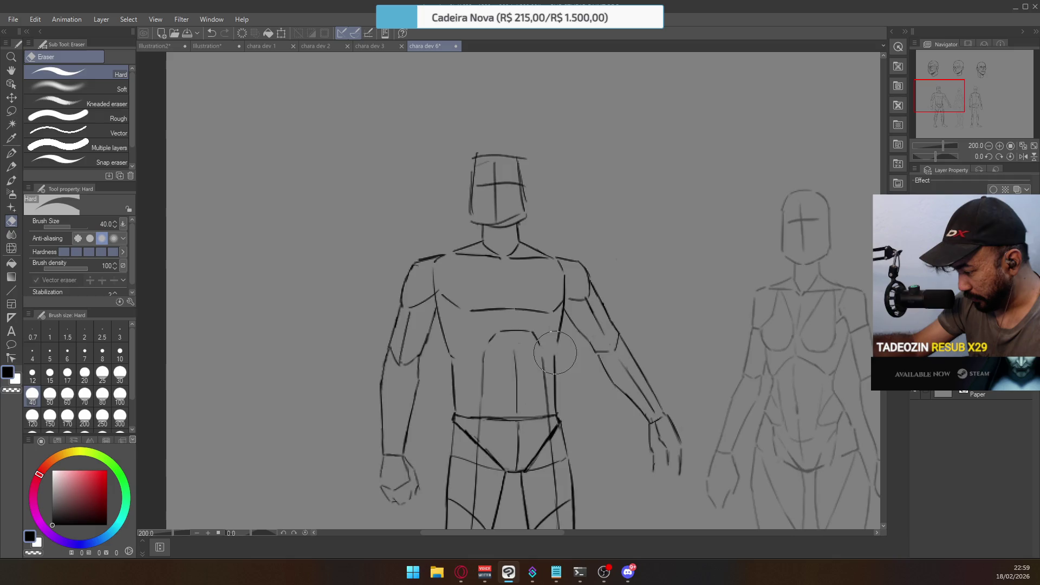
click(10, 155)
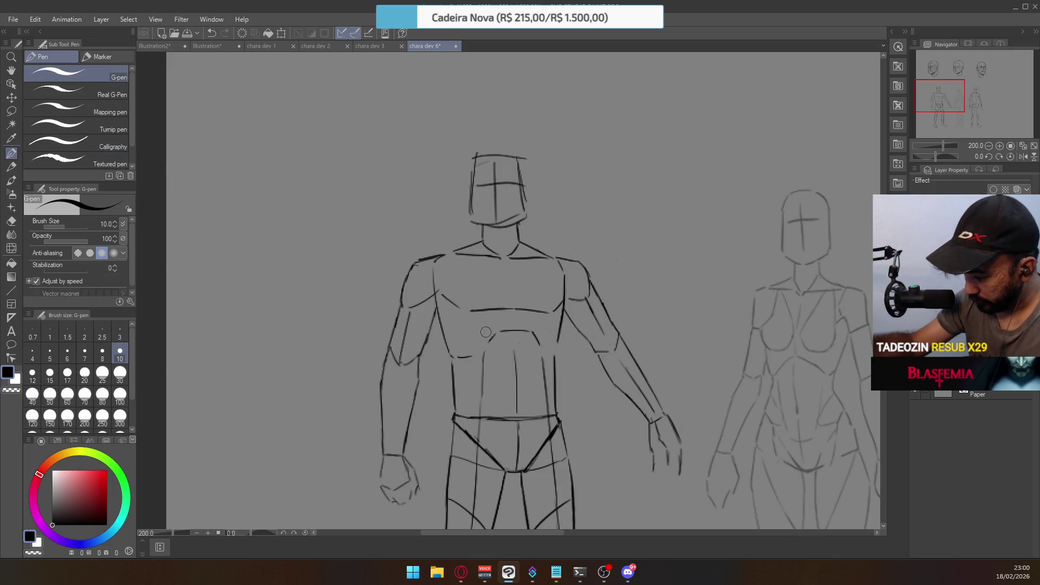
drag(463, 357, 489, 345)
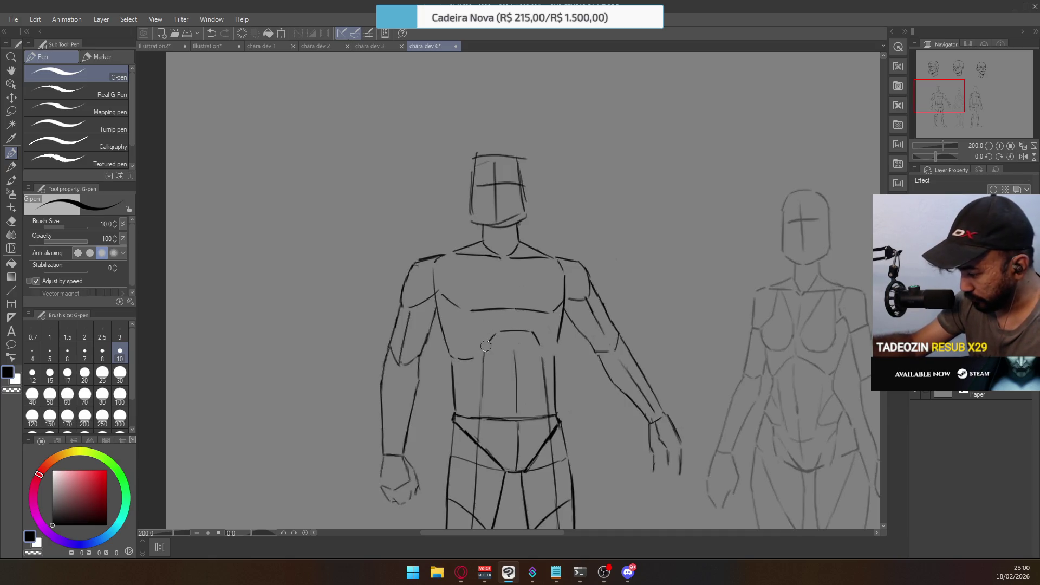
key(ctrl+z)
drag(467, 358, 500, 327)
key(ctrl+z)
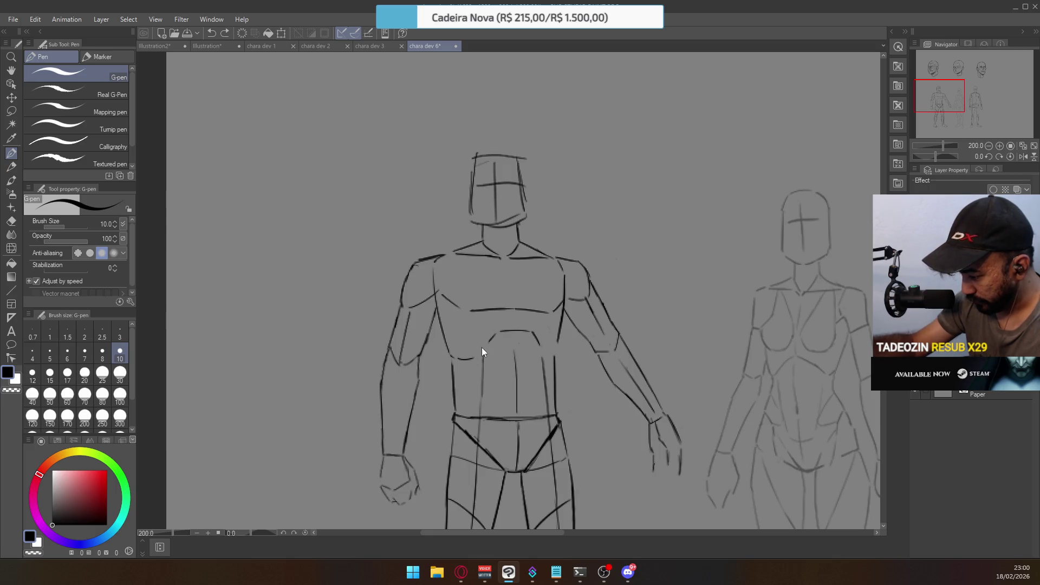
drag(467, 359, 504, 328)
key(ctrl+z)
drag(470, 360, 504, 328)
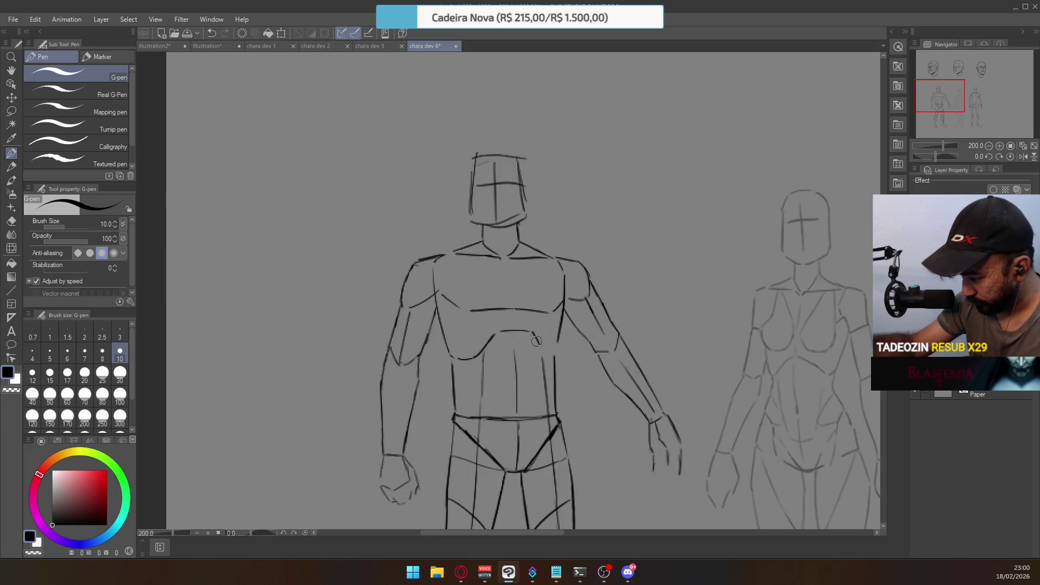
key(ctrl+z)
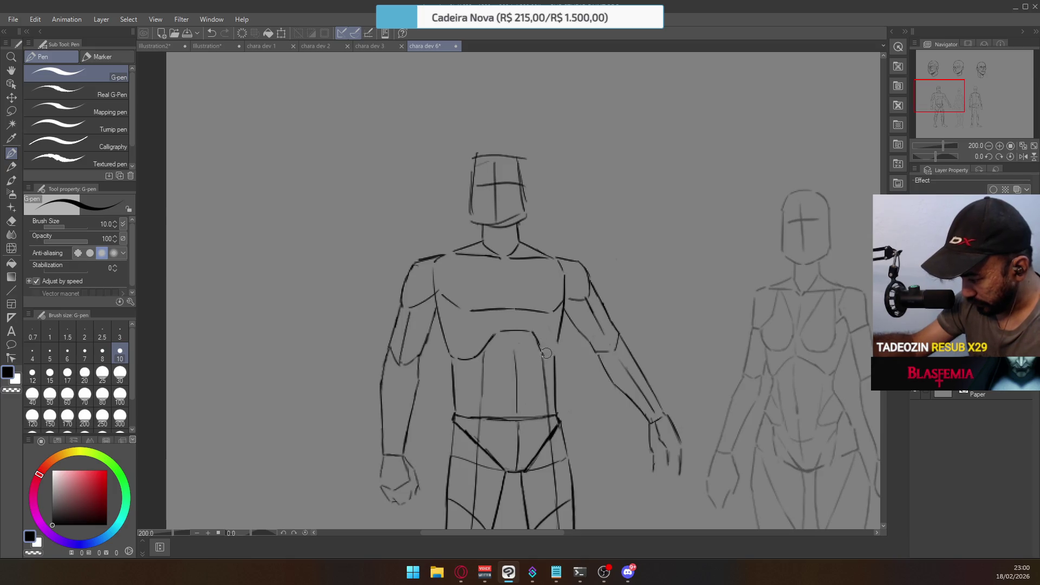
drag(533, 333, 550, 356)
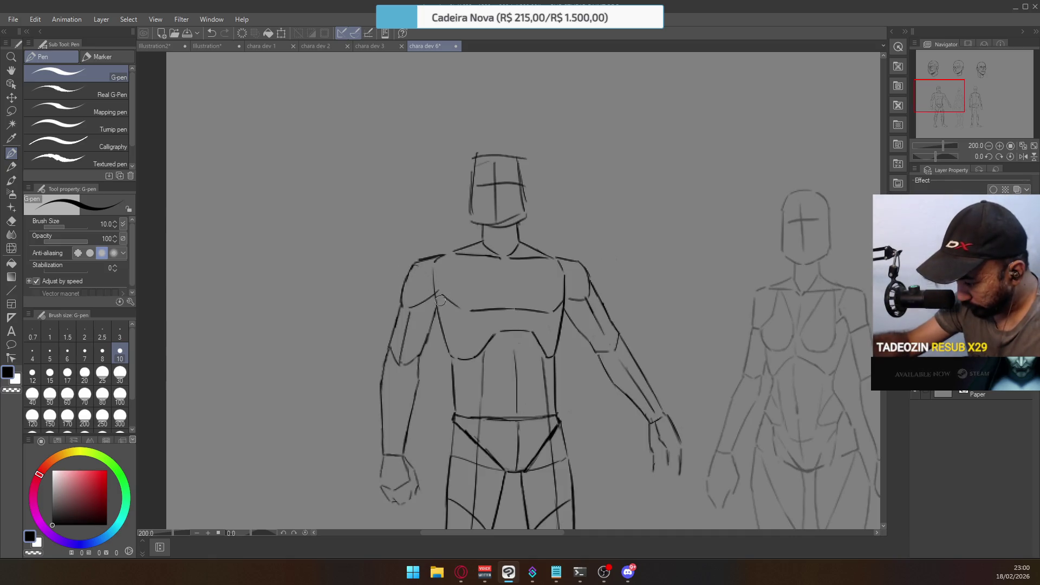
Pan down the figure's legs and back up to the head, then zoom out over the sheet
key(e)
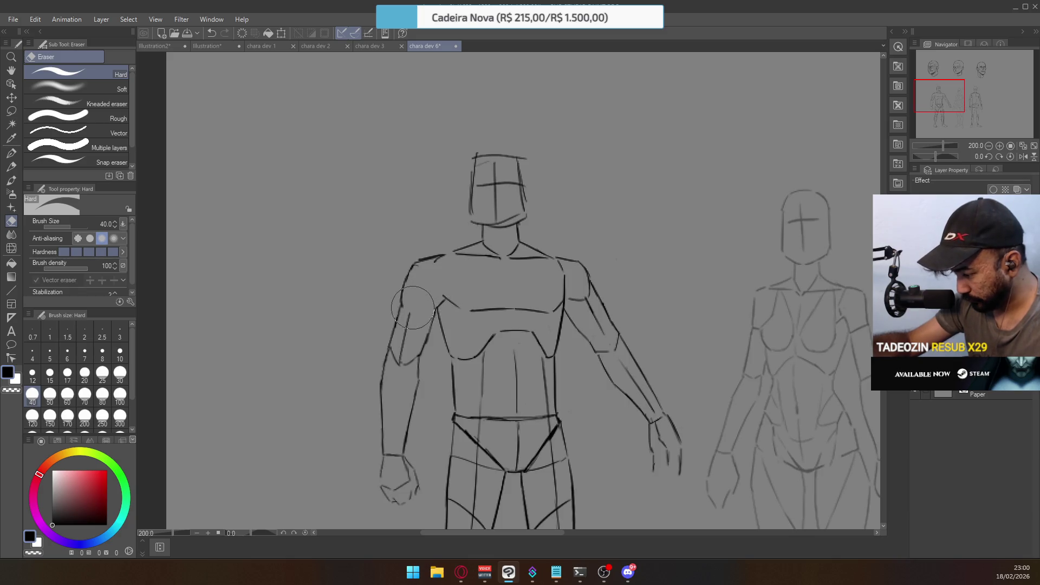
click(11, 153)
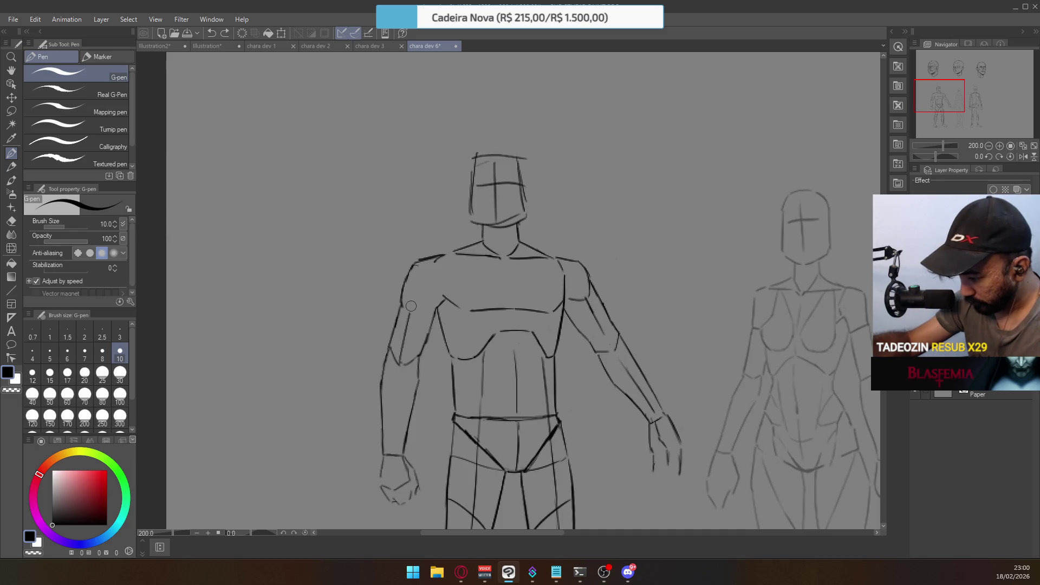
key(e)
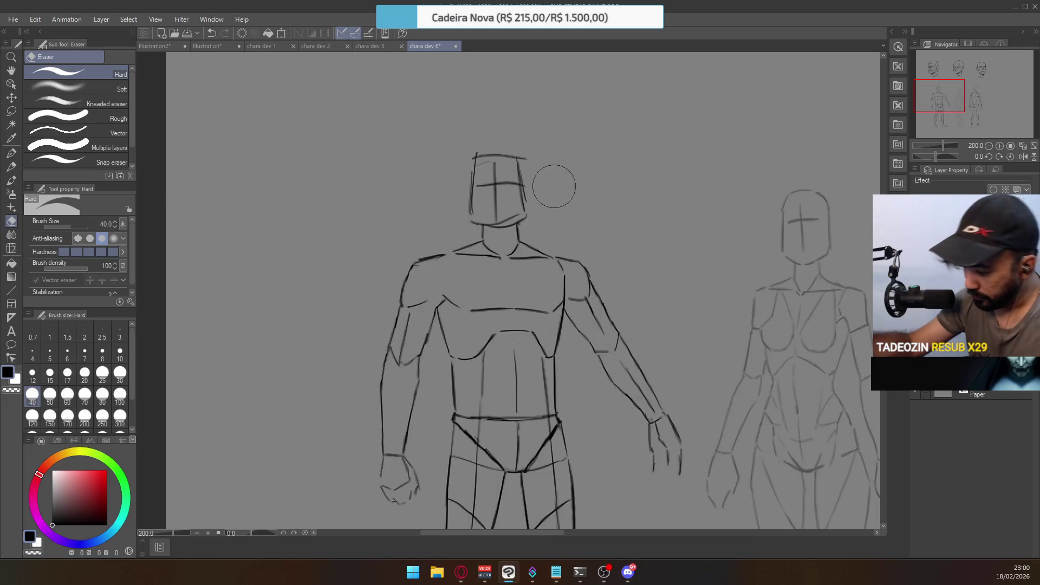
click(10, 154)
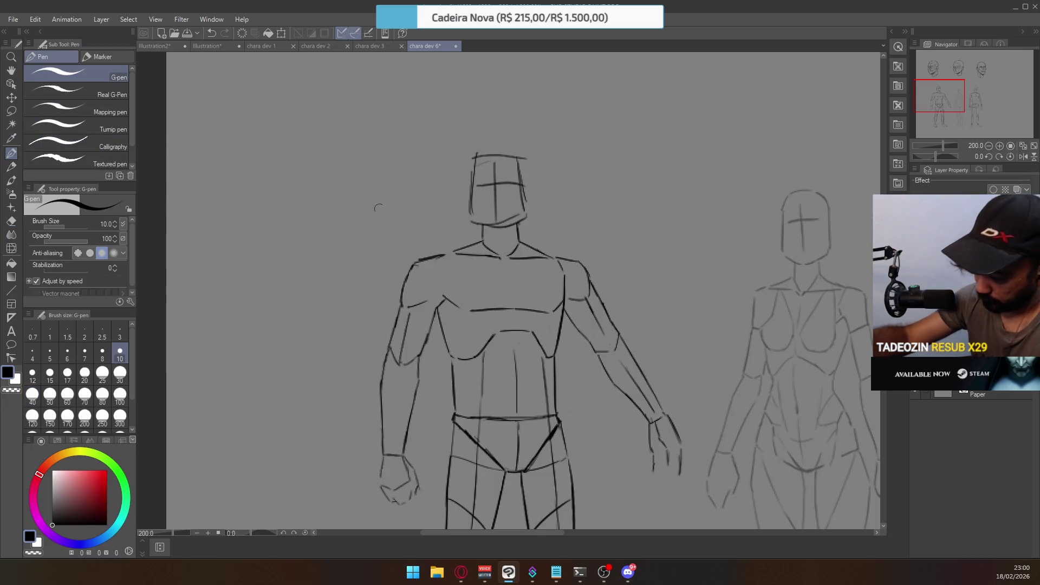
key(e)
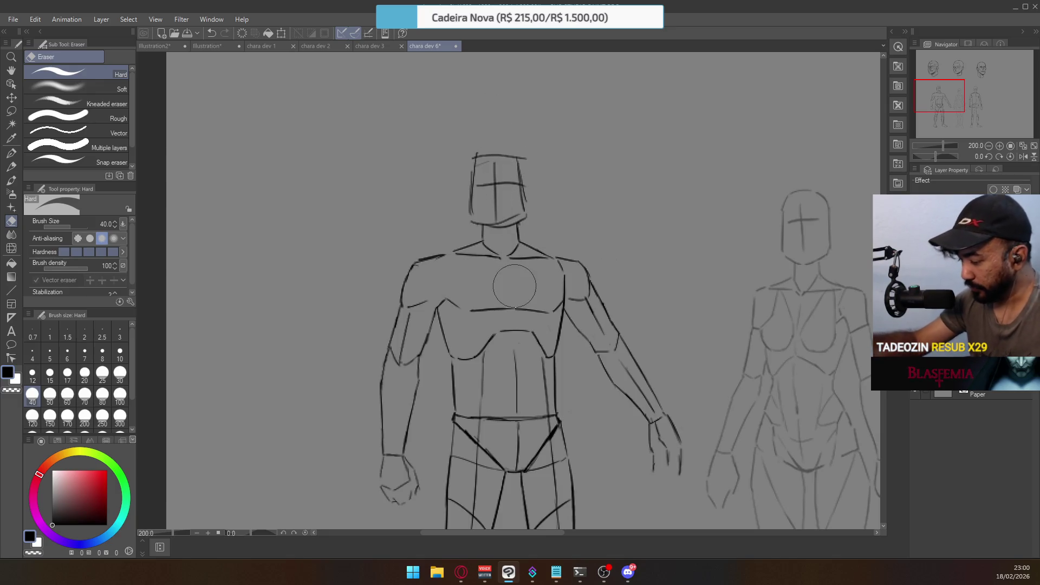
drag(549, 430, 542, 303)
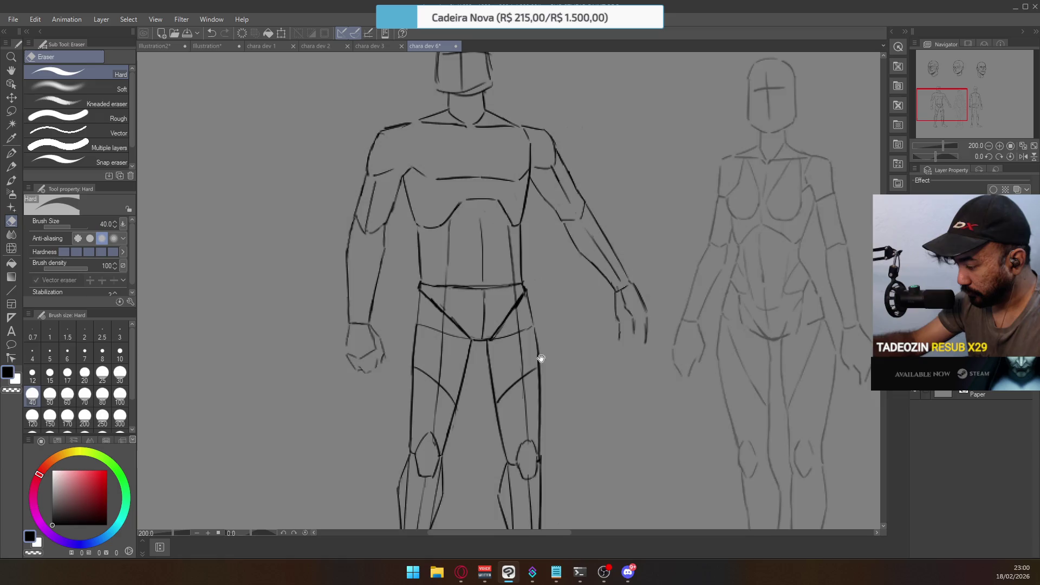
drag(539, 360, 569, 255)
mouse_move(630, 219)
mouse_down()
mouse_move(636, 323)
mouse_move(623, 325)
mouse_up()
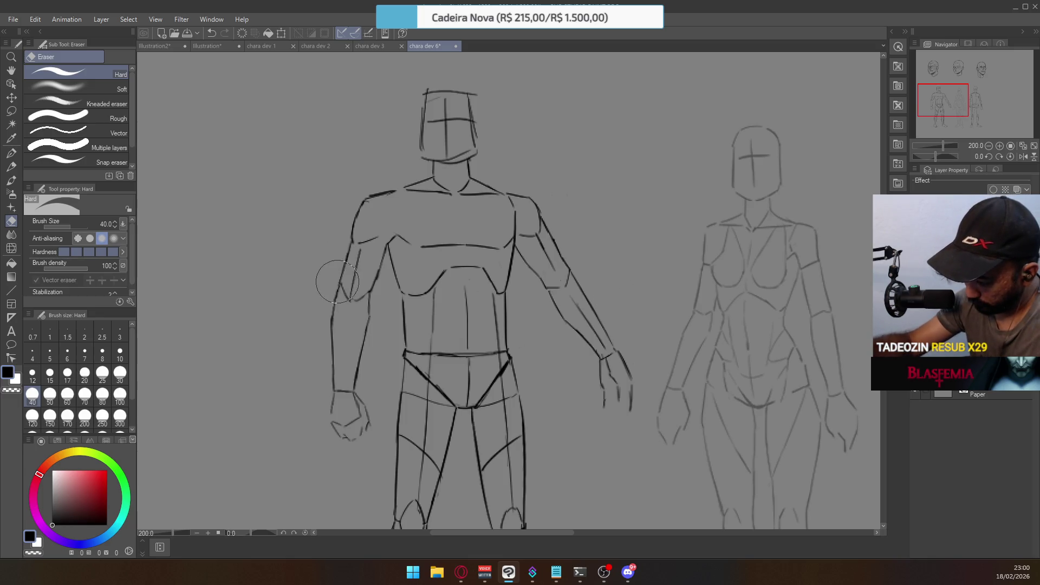
scroll(501, 281, down, 3)
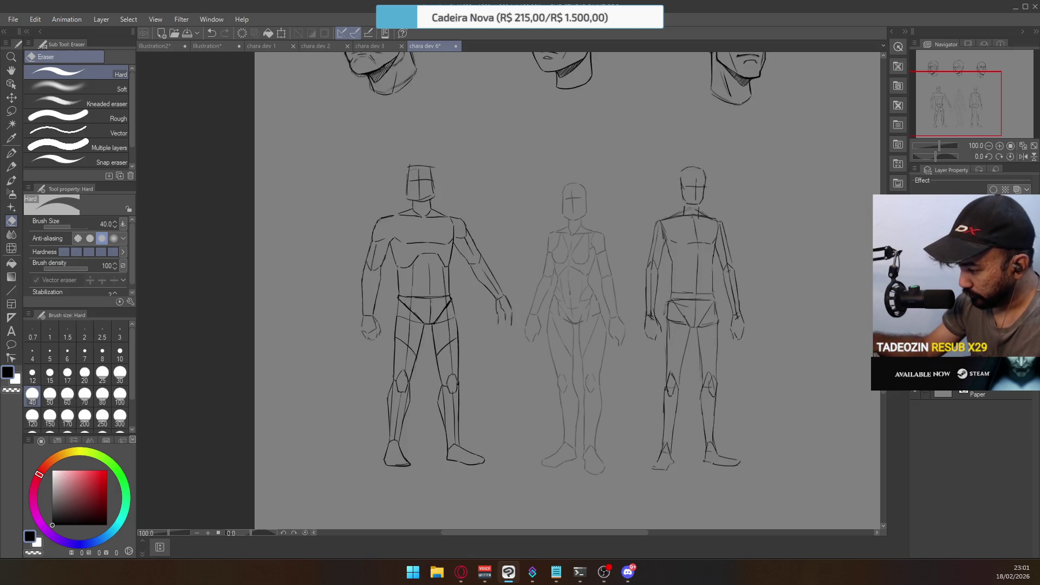
Zoom in to 200% on the left head and centre it in the view
drag(642, 215, 674, 372)
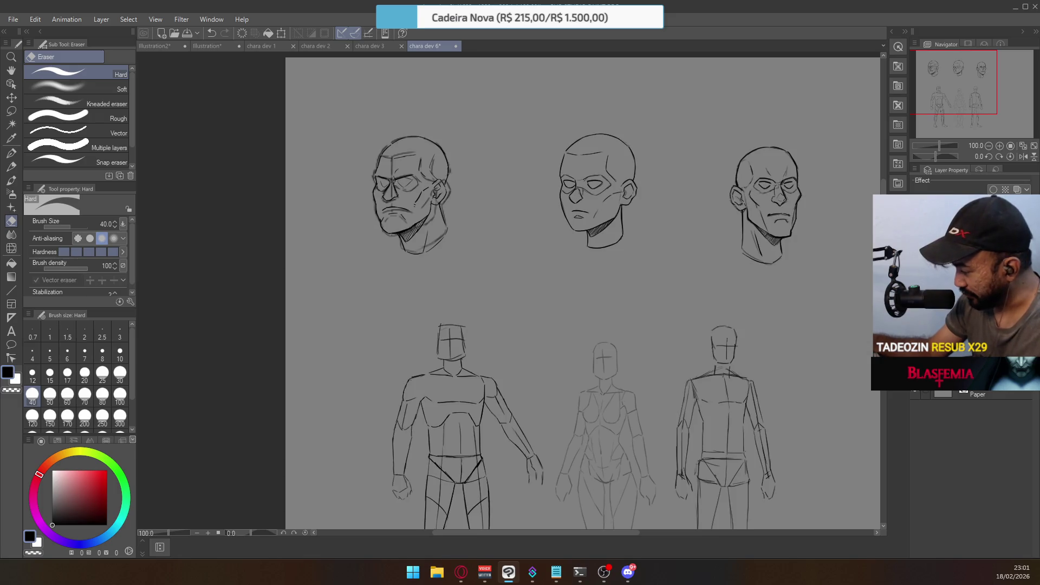
ctrl+click(406, 198)
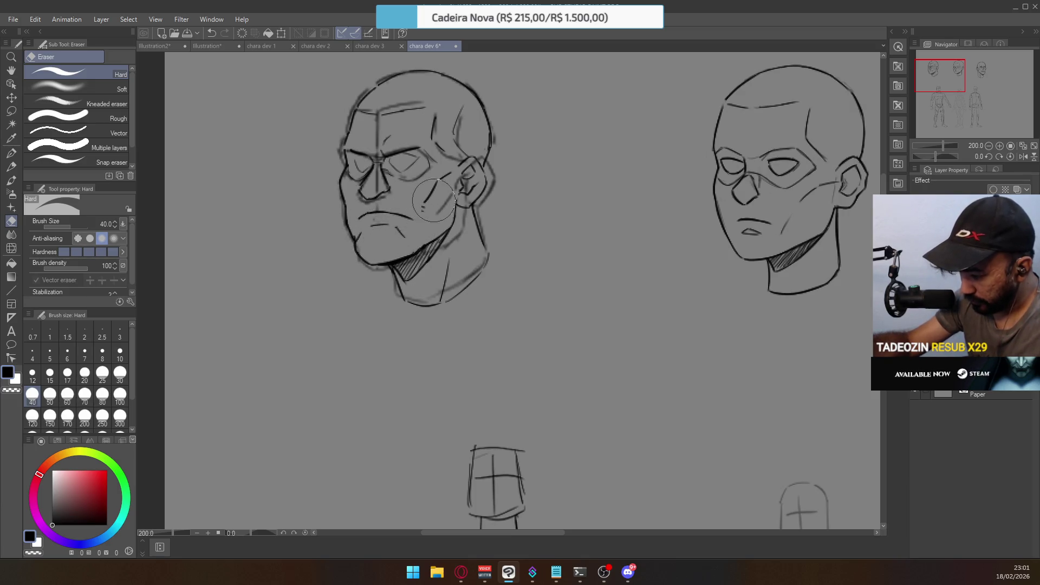
drag(414, 193, 430, 242)
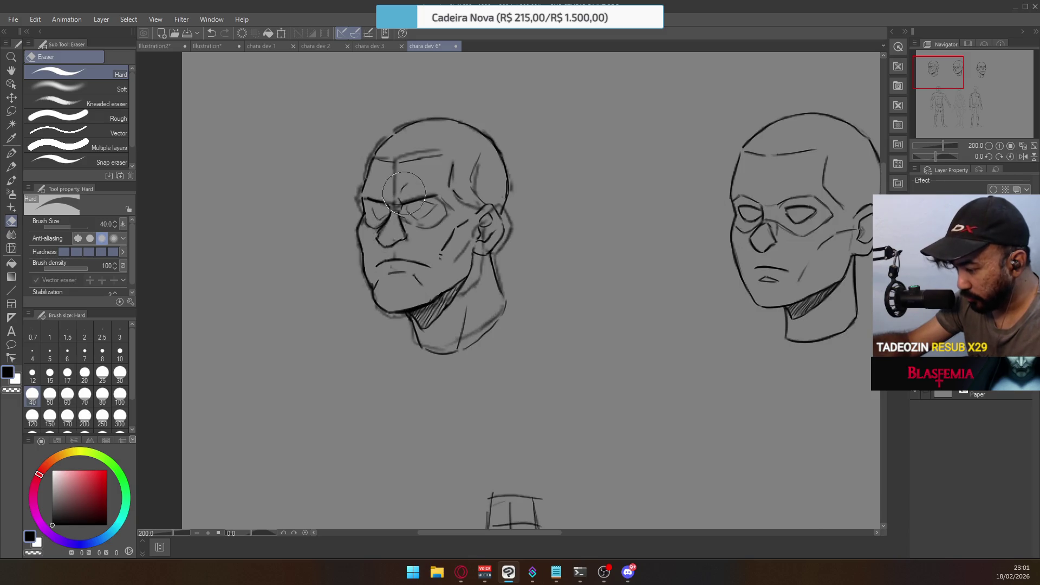
drag(417, 207, 421, 263)
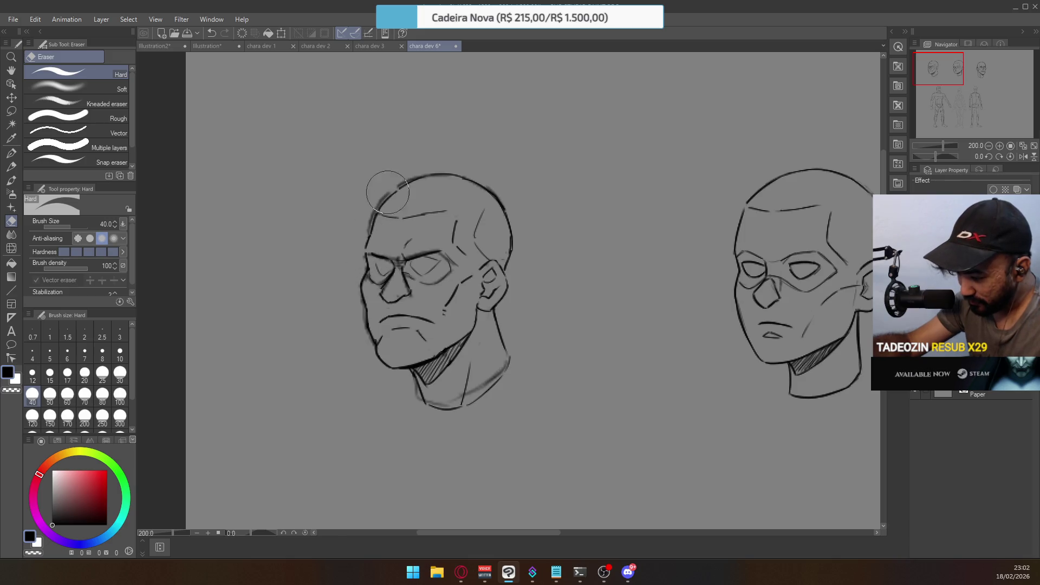
key(p)
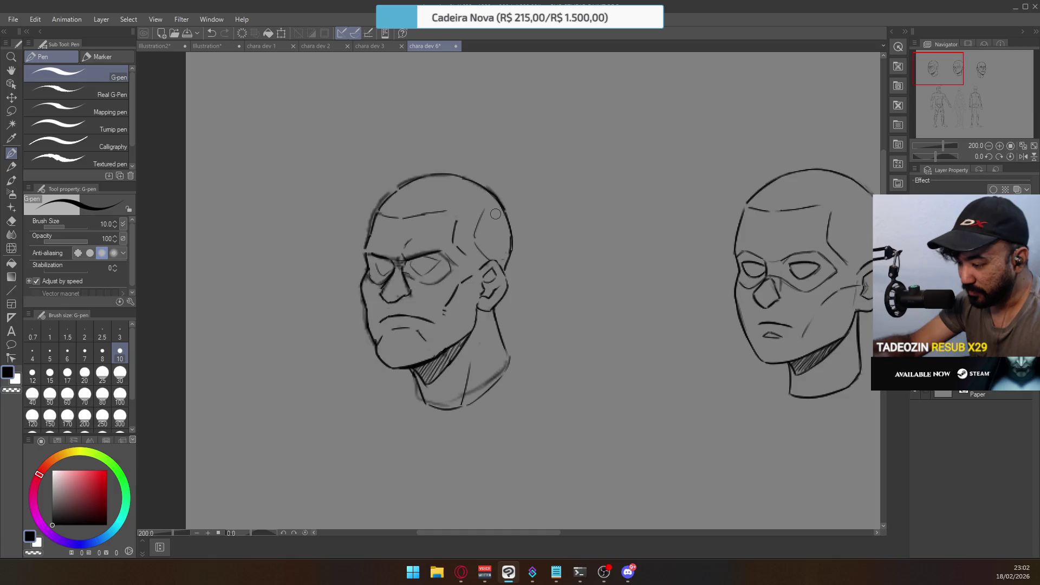
key(e)
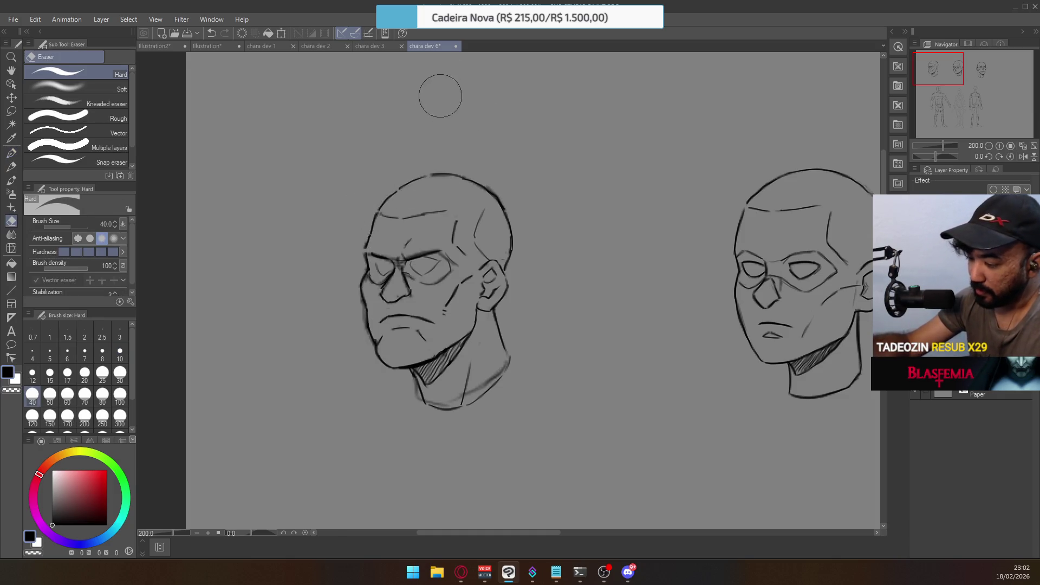
click(11, 153)
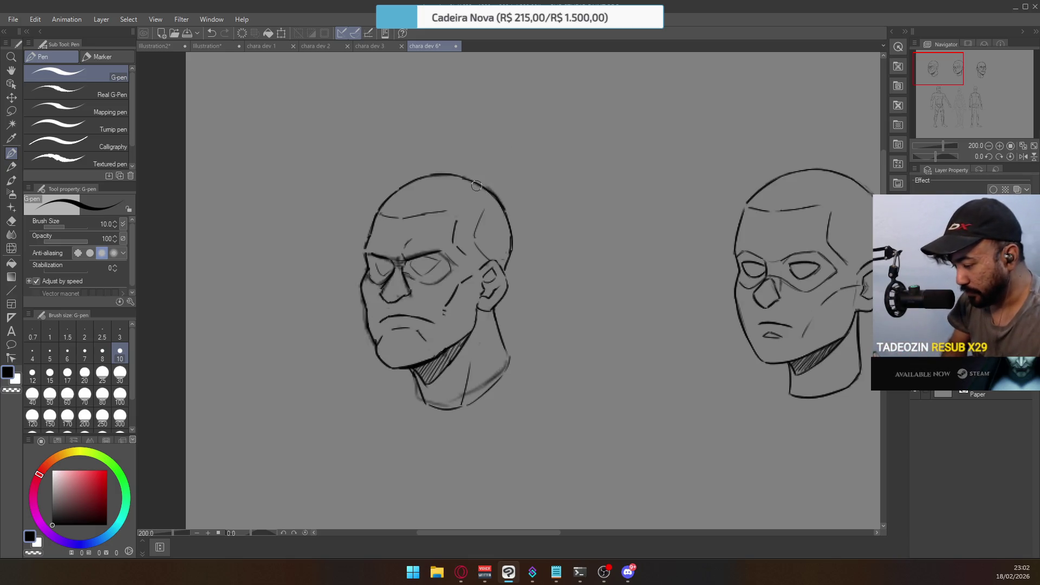
key(e)
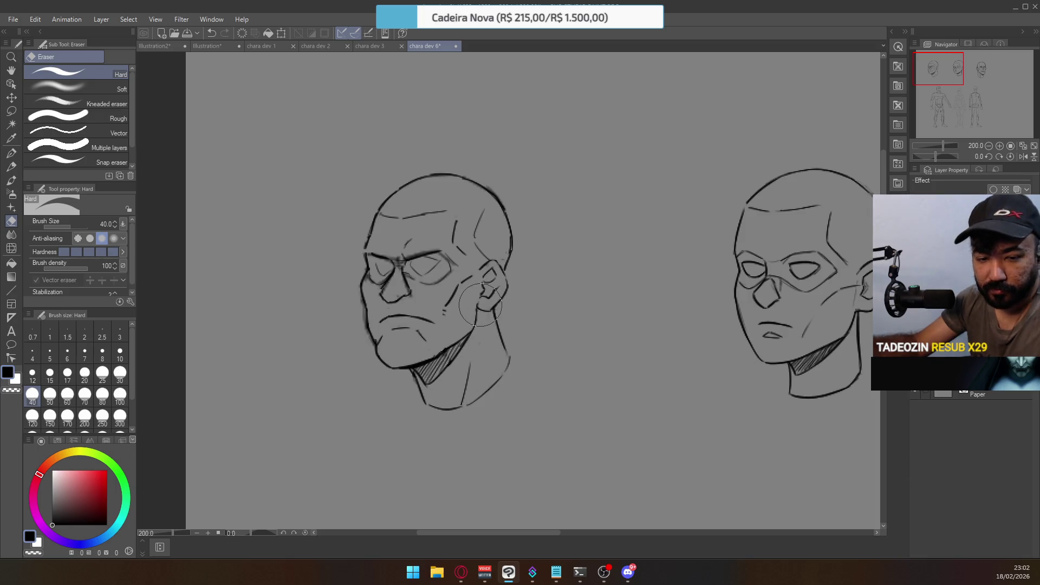
Ink the neck's bottom curve and the right neck-to-jaw line
key(p)
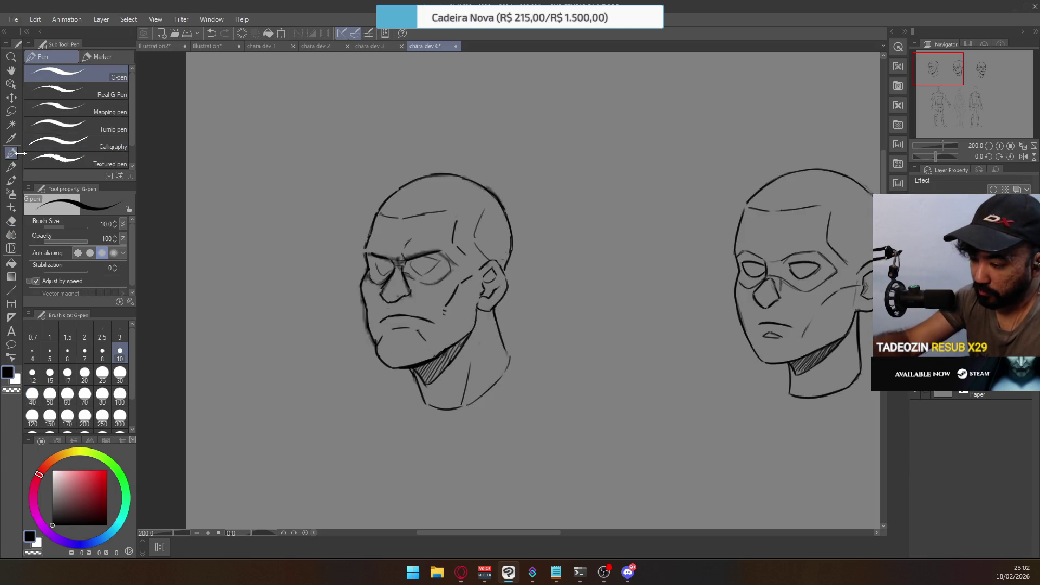
mouse_move(424, 400)
mouse_down()
mouse_move(458, 405)
mouse_move(515, 346)
mouse_up()
key(ctrl+z)
drag(476, 400, 509, 349)
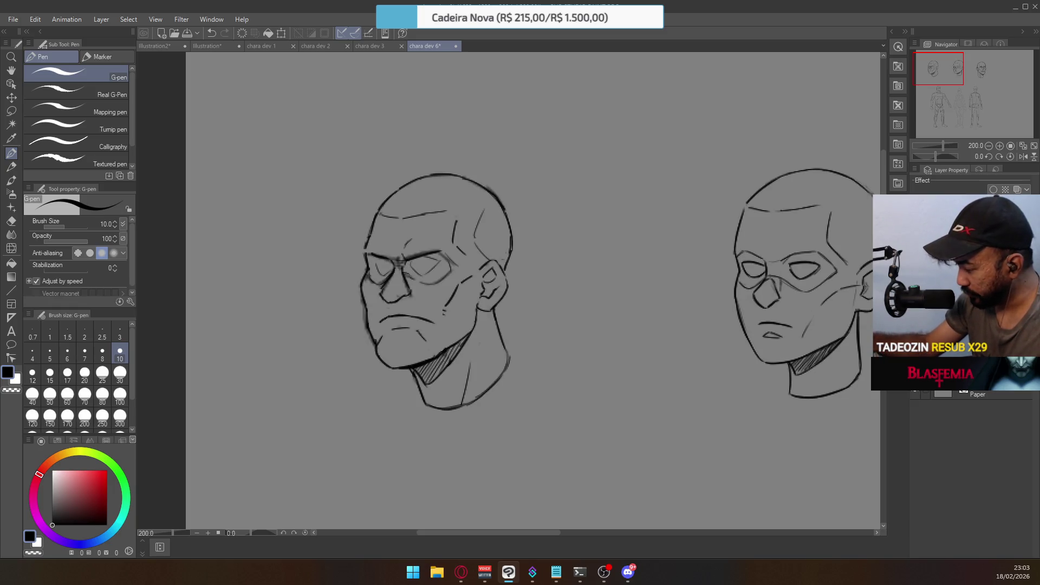
Erase the old top-of-head outline and try cleaner skull-top strokes, checking against the sketch layer
key(e)
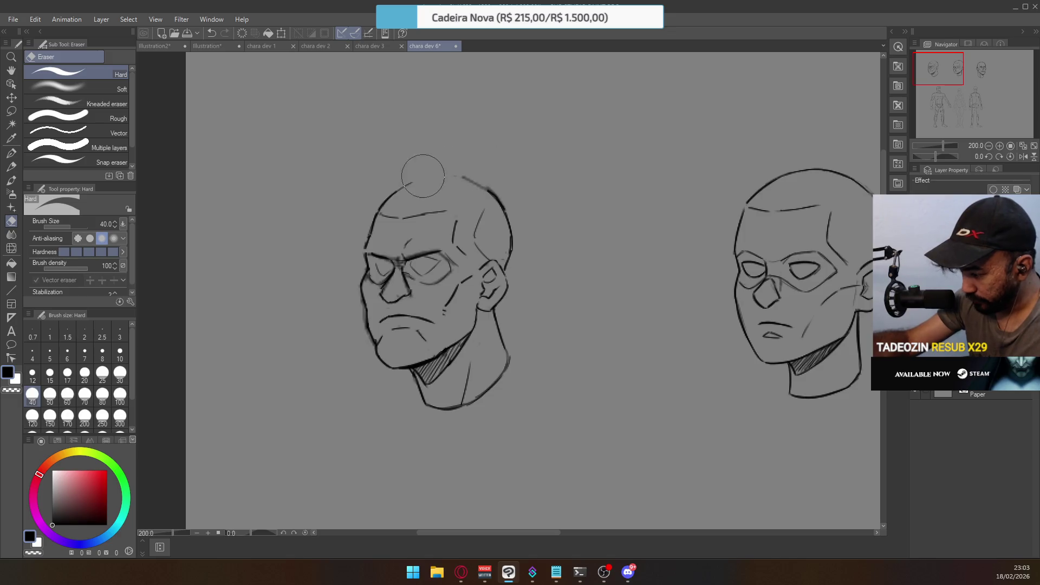
mouse_move(420, 172)
mouse_down()
mouse_move(482, 172)
mouse_move(413, 171)
mouse_up()
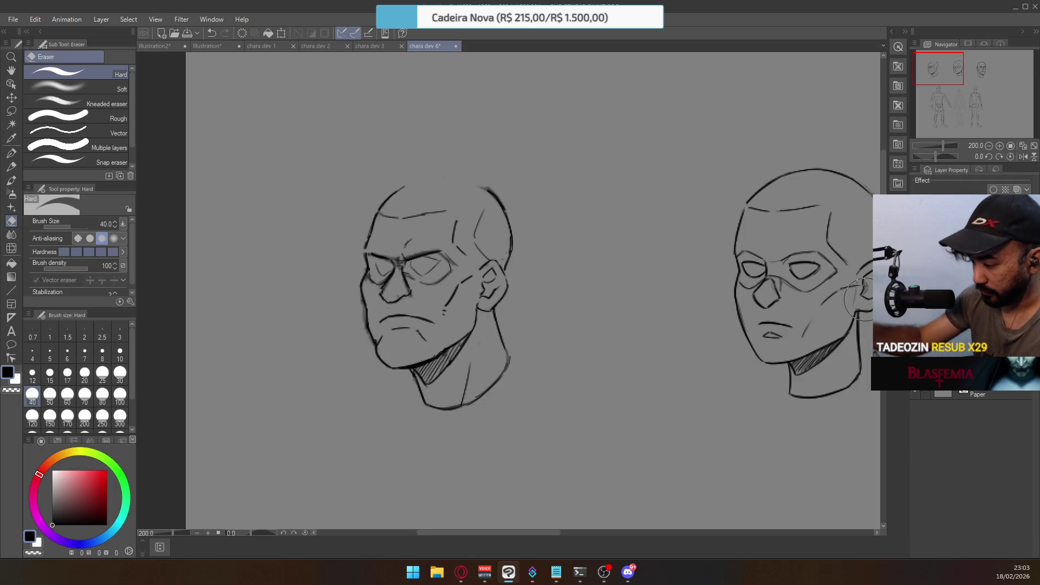
click(11, 153)
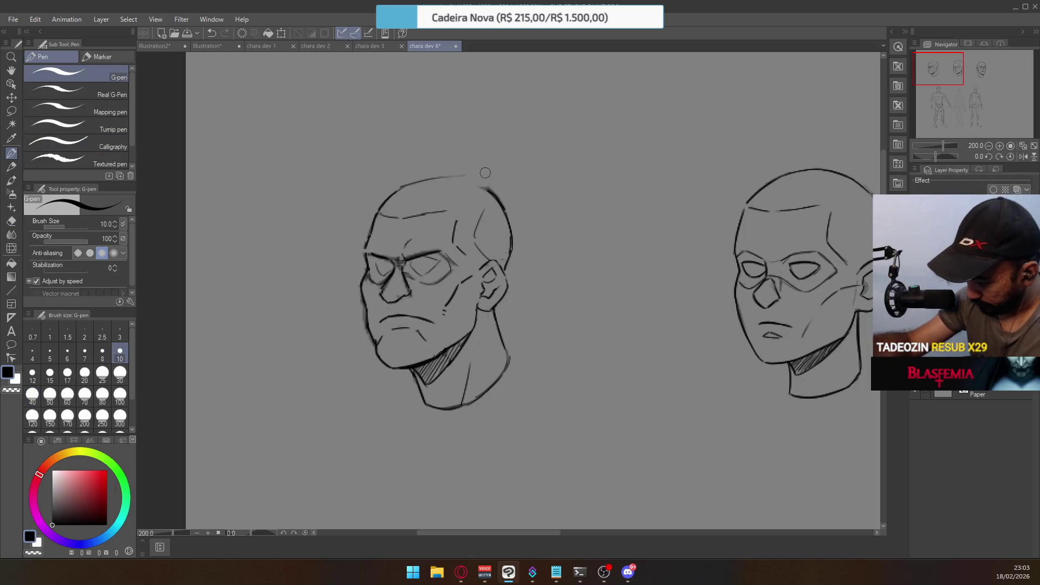
key(ctrl+z)
mouse_move(401, 187)
mouse_down()
mouse_move(466, 176)
mouse_move(489, 190)
mouse_up()
key(ctrl+z)
key(ctrl+z)
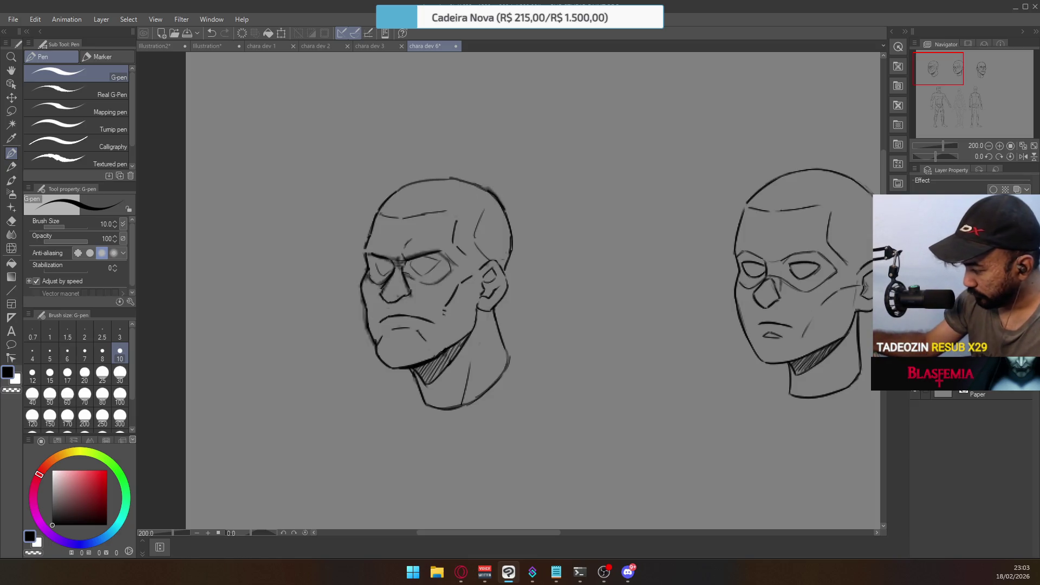
click(916, 319)
click(916, 320)
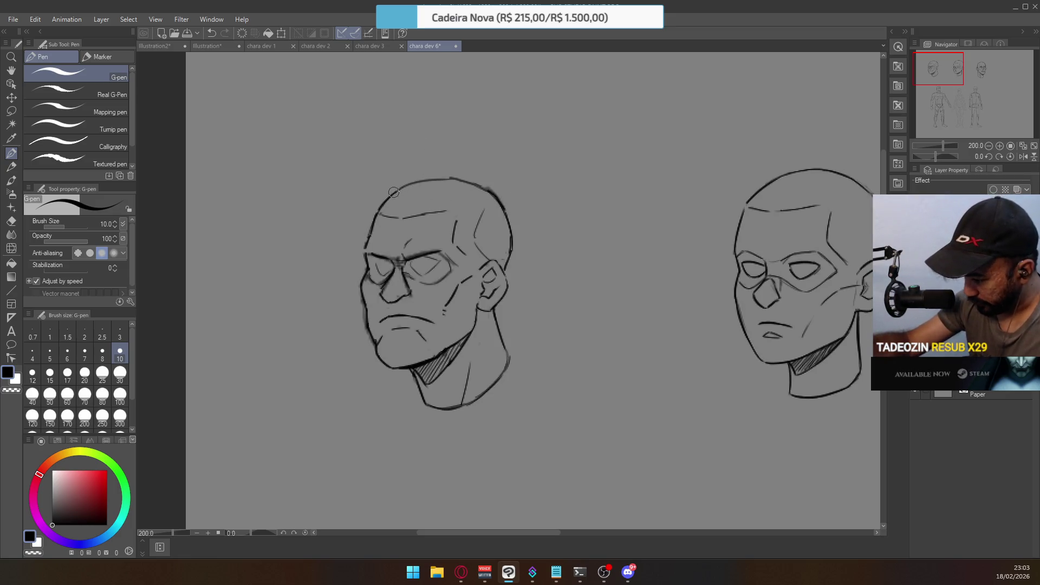
drag(428, 180, 475, 185)
key(ctrl+z)
key(ctrl+z)
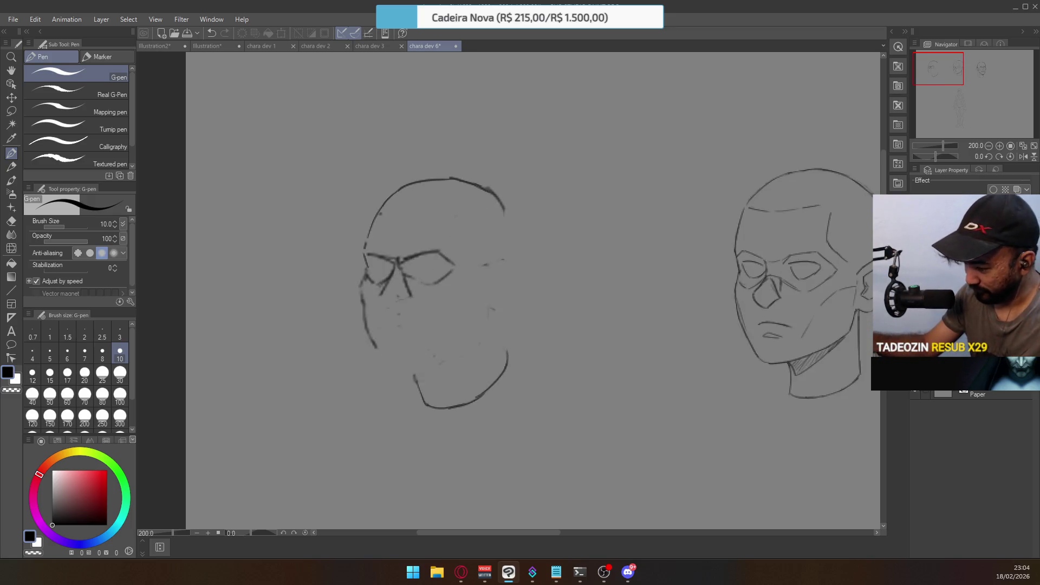
Zoom to 400%, add a small stroke near the brow, and erase the nose's side line
scroll(386, 265, up, 2)
key(e)
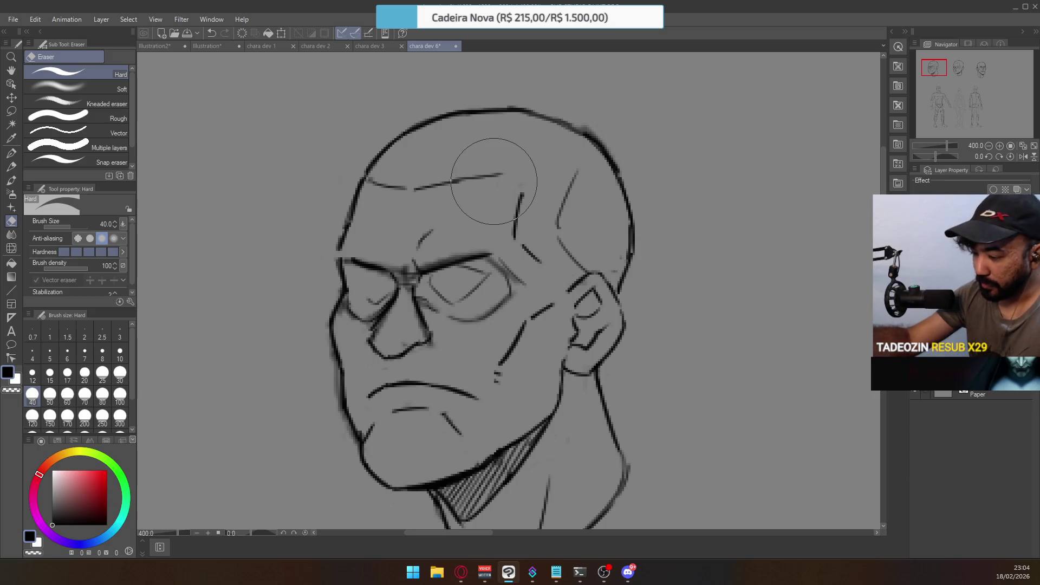
key(p)
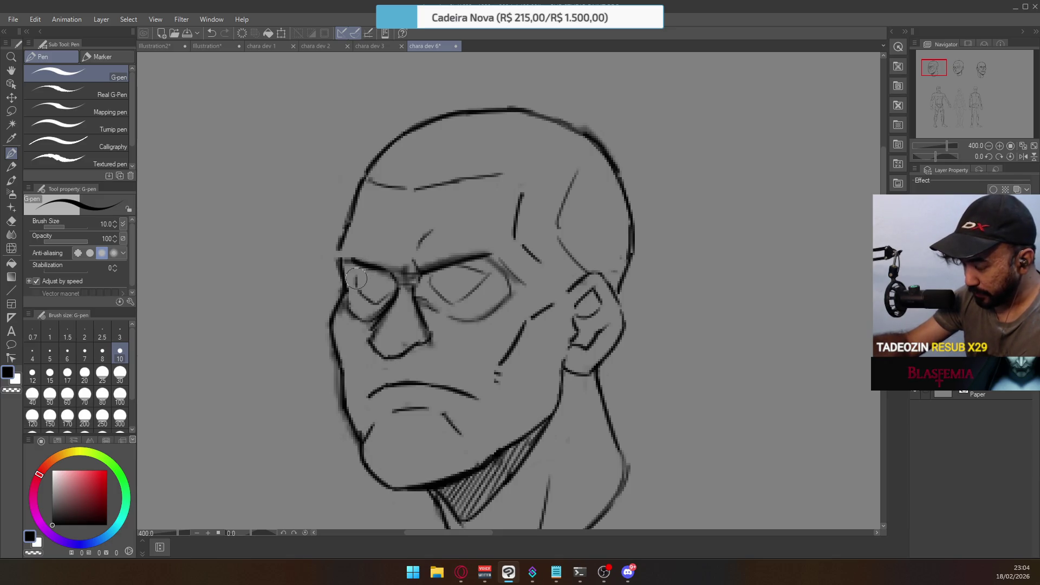
key(ctrl+z)
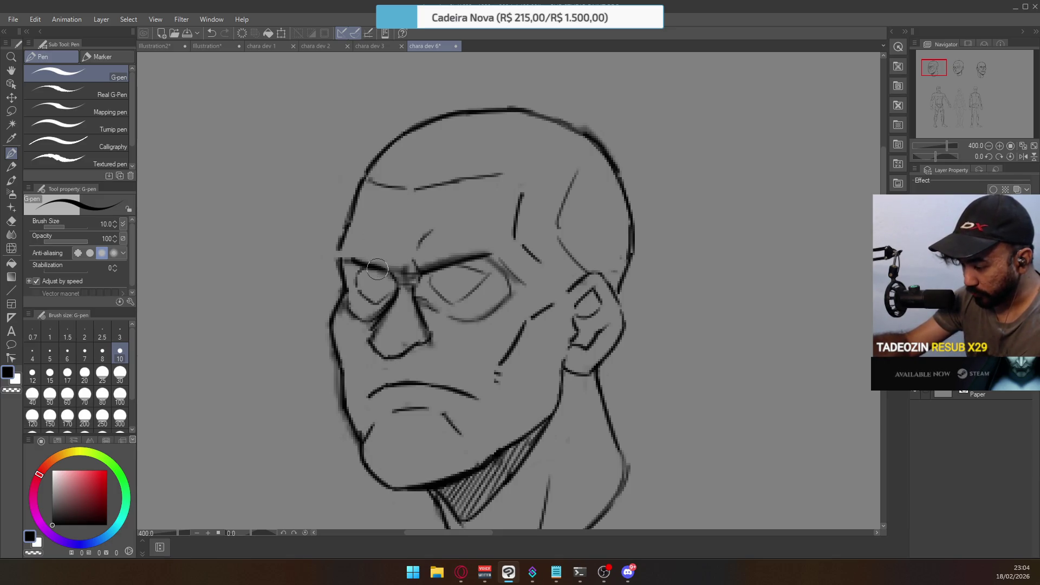
drag(398, 268, 409, 282)
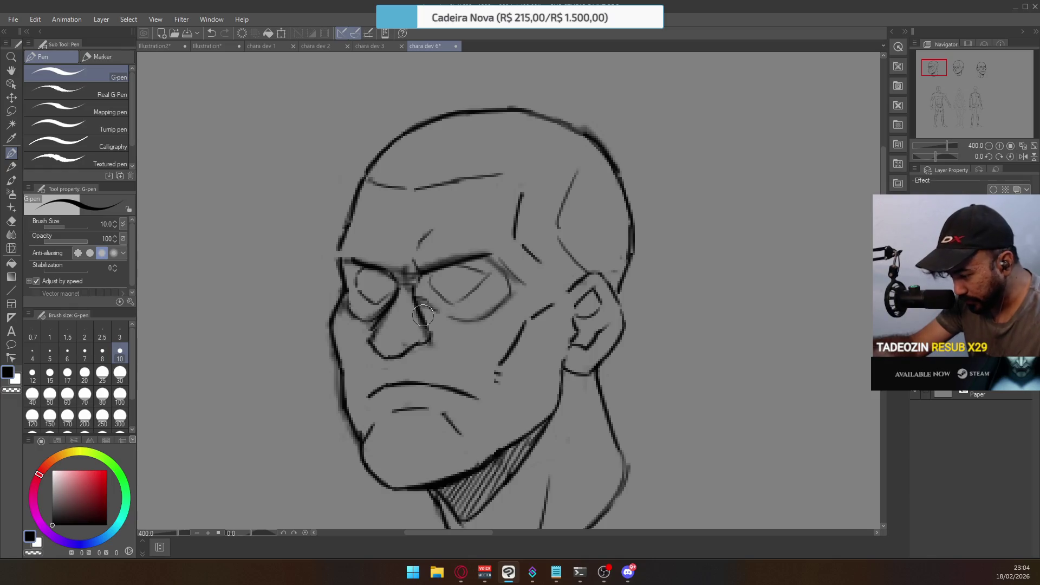
key(e)
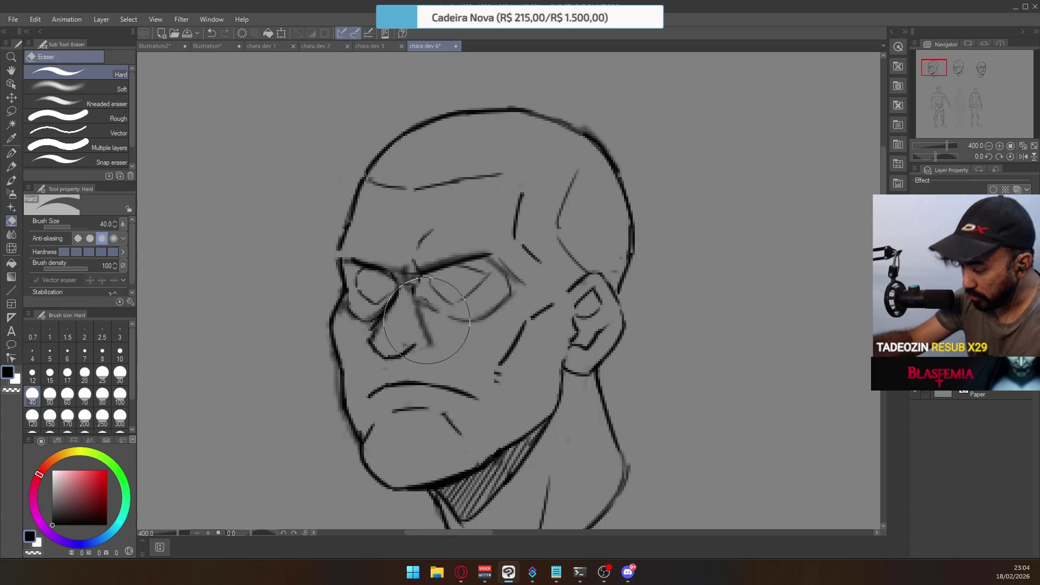
mouse_move(417, 291)
mouse_down()
mouse_move(430, 325)
mouse_move(421, 341)
mouse_up()
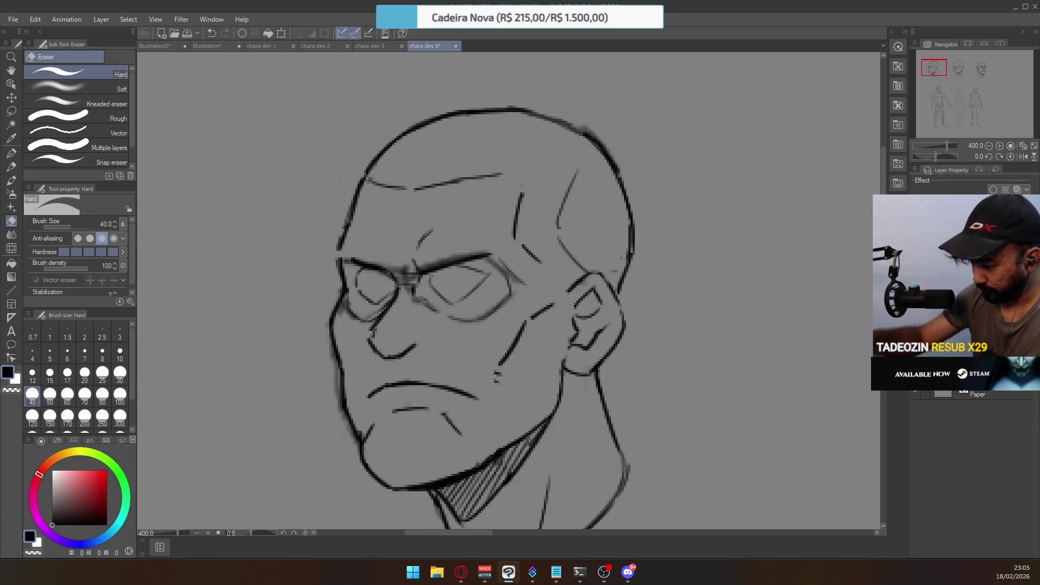
Erase the lower nose lines and a stray mark, then try a diagonal line beside the nose
mouse_move(379, 303)
mouse_down()
mouse_move(379, 331)
mouse_move(422, 344)
mouse_move(375, 344)
mouse_up()
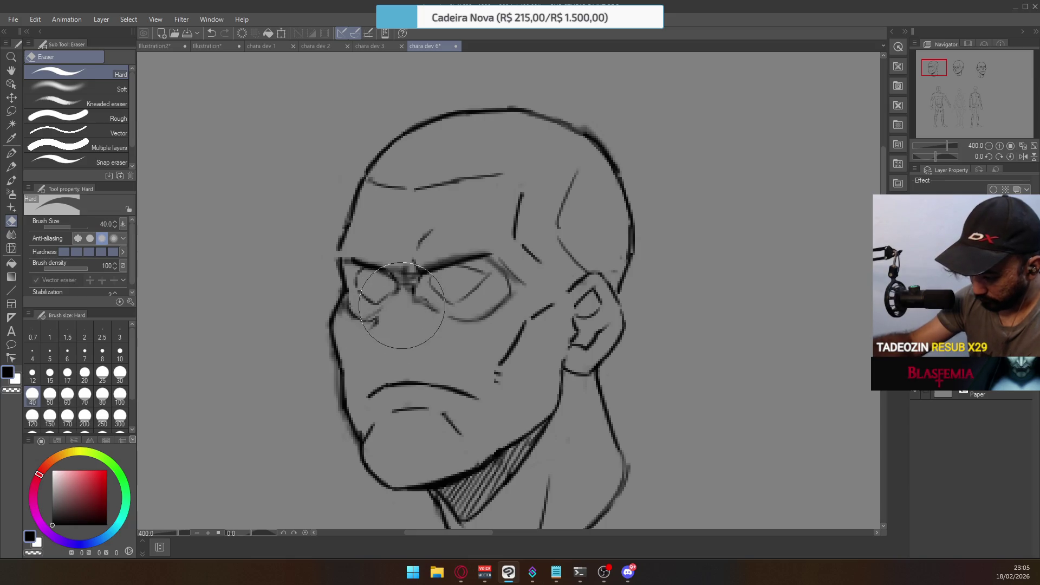
drag(379, 325, 411, 286)
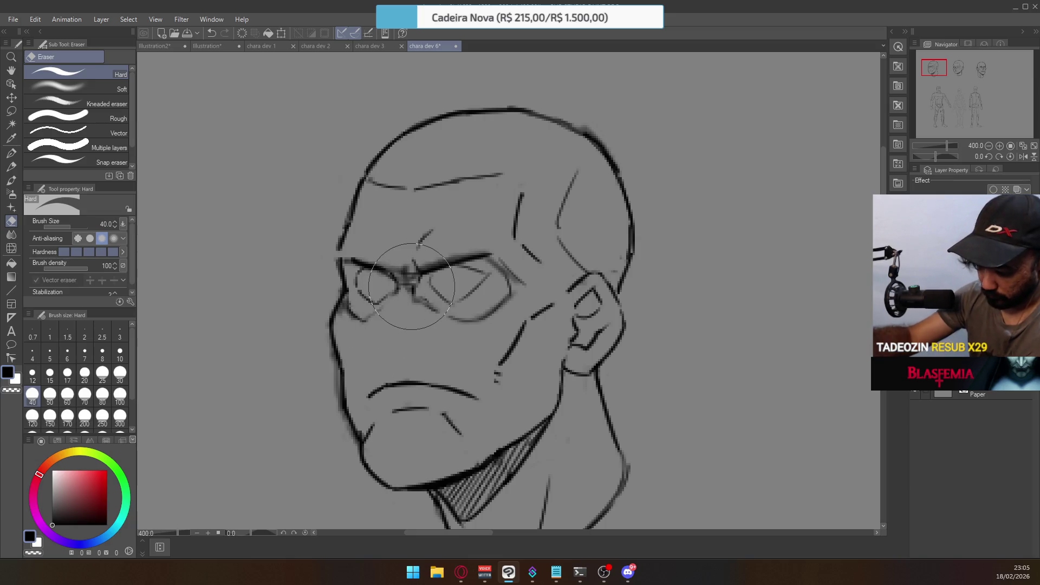
key(p)
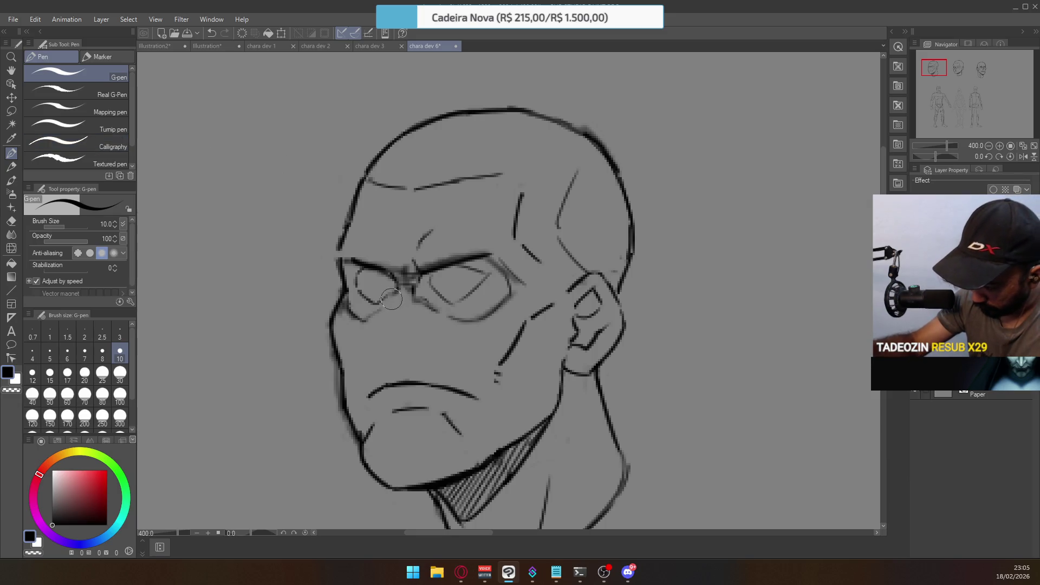
drag(398, 286, 367, 328)
key(ctrl+z)
drag(397, 286, 367, 327)
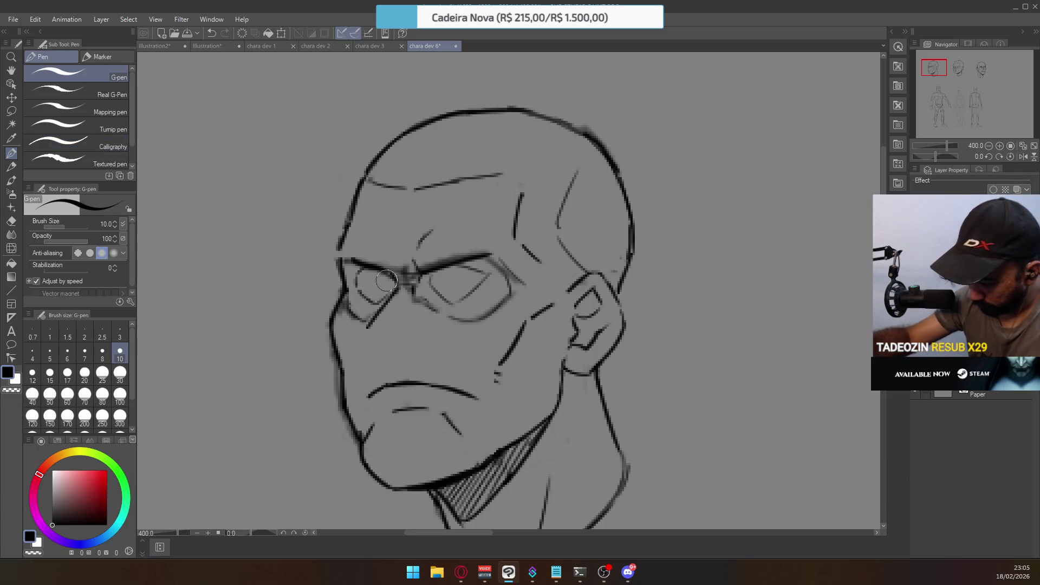
key(ctrl+z)
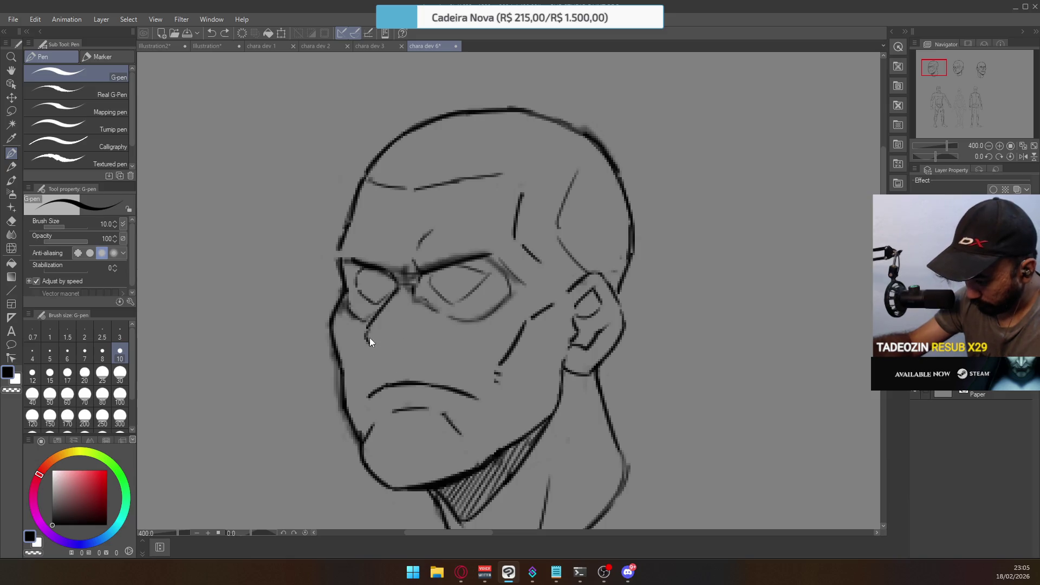
key(ctrl+z)
Ink the nose's V-shaped underside, its bridge, the short stroke beneath and its side line
mouse_move(368, 330)
mouse_down()
mouse_move(389, 356)
mouse_move(410, 341)
mouse_up()
drag(409, 333, 414, 287)
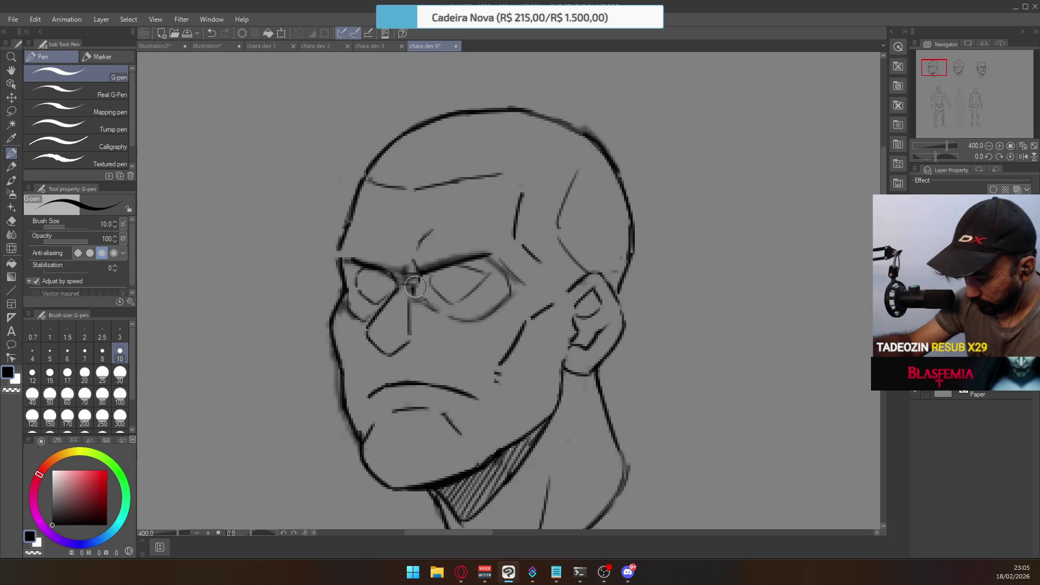
key(ctrl+z)
mouse_move(389, 354)
mouse_down()
mouse_move(413, 330)
mouse_move(411, 339)
mouse_up()
key(ctrl+z)
key(ctrl+z)
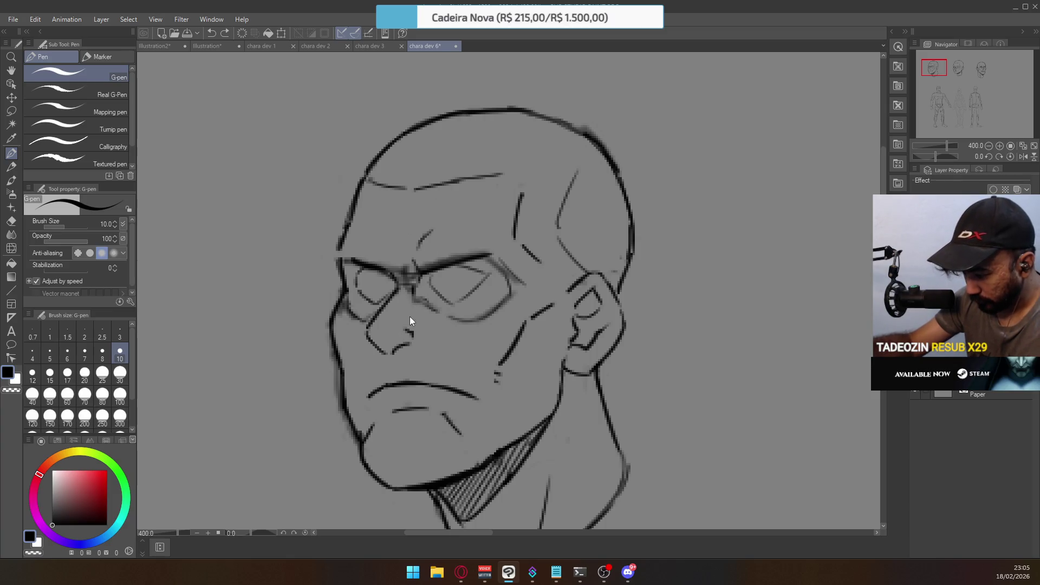
drag(408, 327, 412, 297)
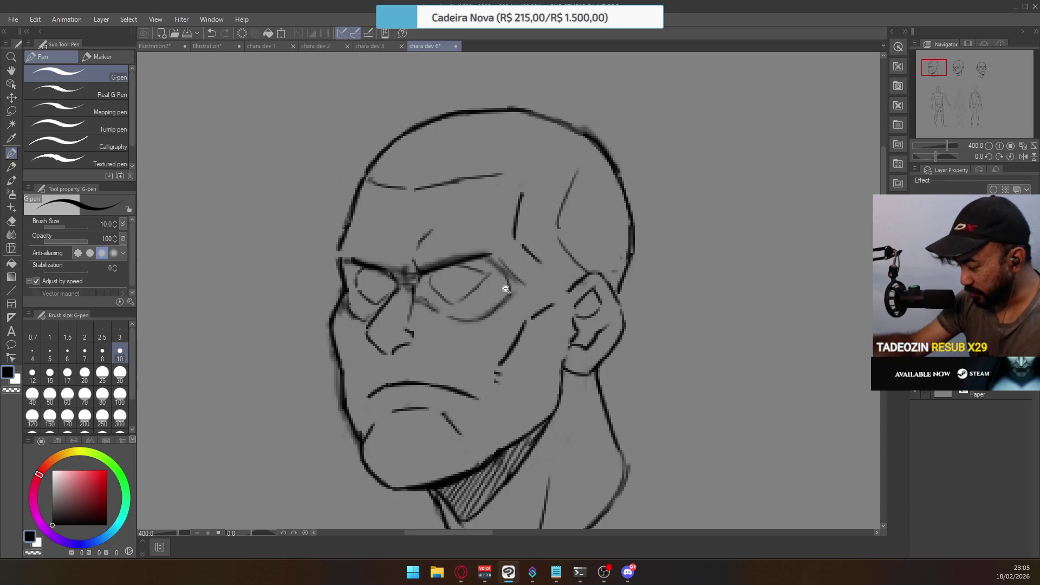
scroll(506, 289, down, 5)
scroll(515, 251, up, 5)
key(e)
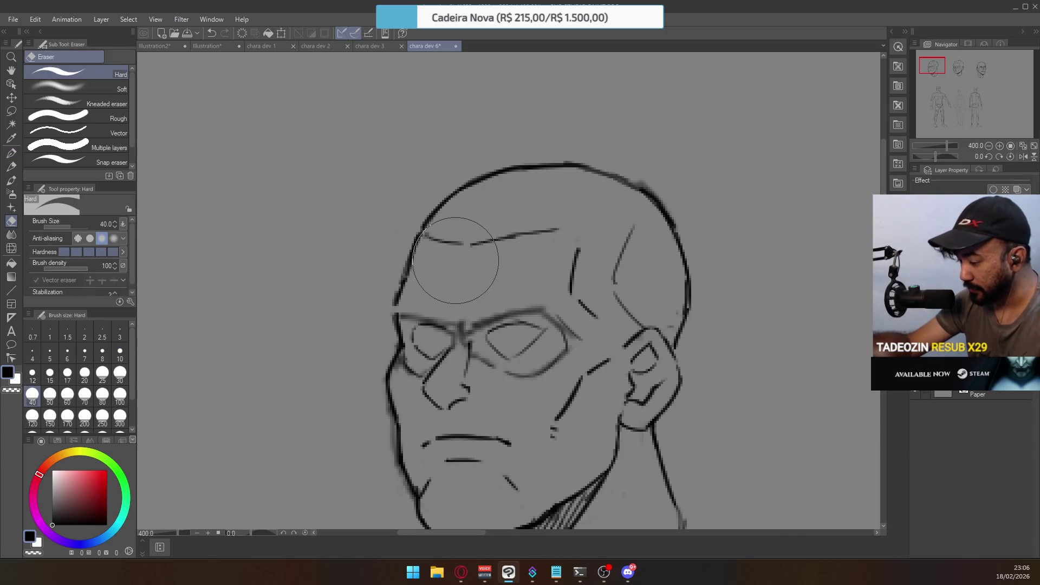
Lasso around the left eye, deselect, and undo the dark brow inking
click(11, 111)
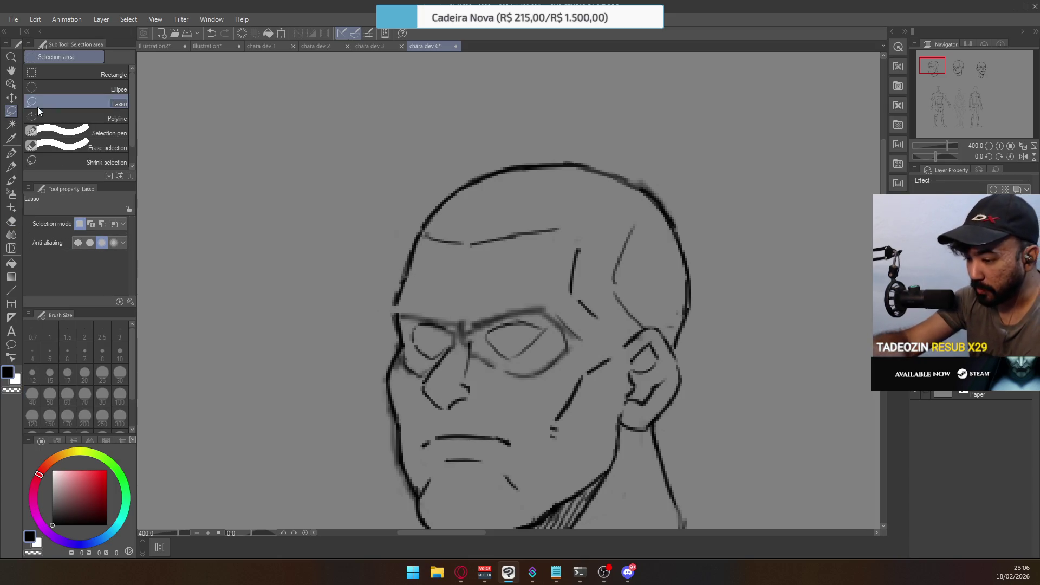
mouse_move(410, 356)
mouse_down()
mouse_move(447, 316)
mouse_move(455, 336)
mouse_move(413, 360)
mouse_up()
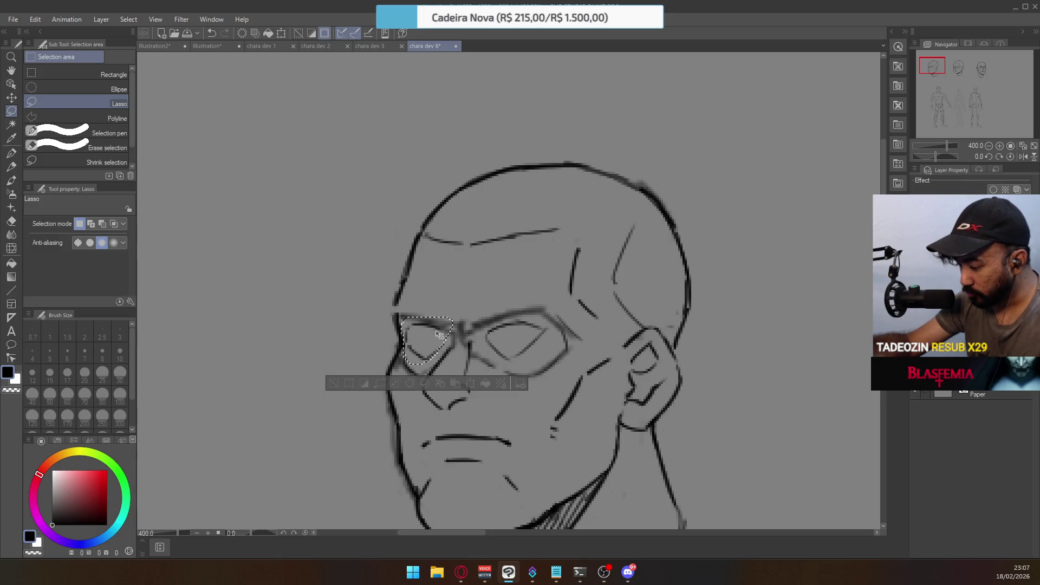
key(ctrl+d)
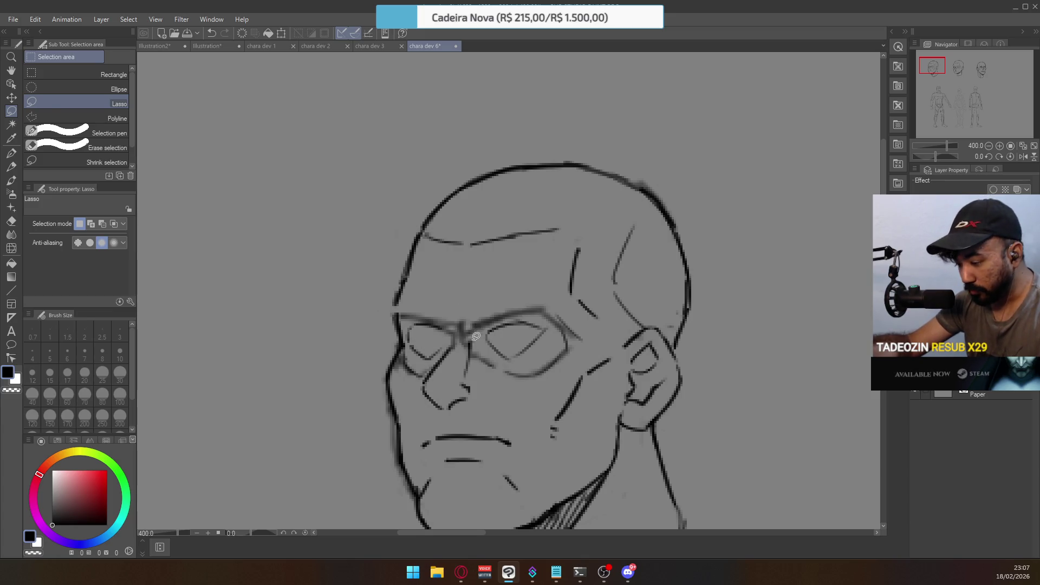
key(e)
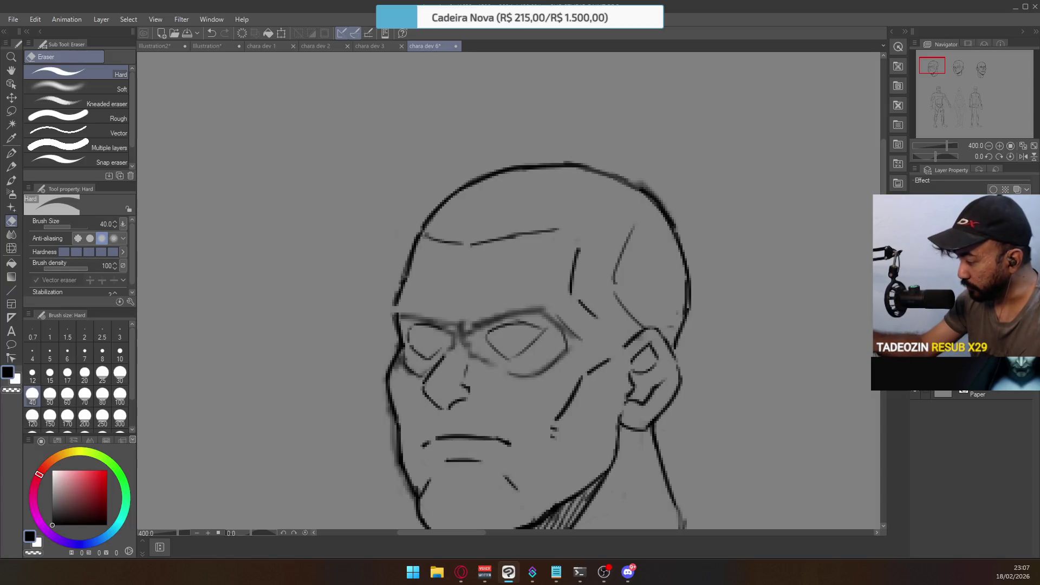
key(ctrl+z)
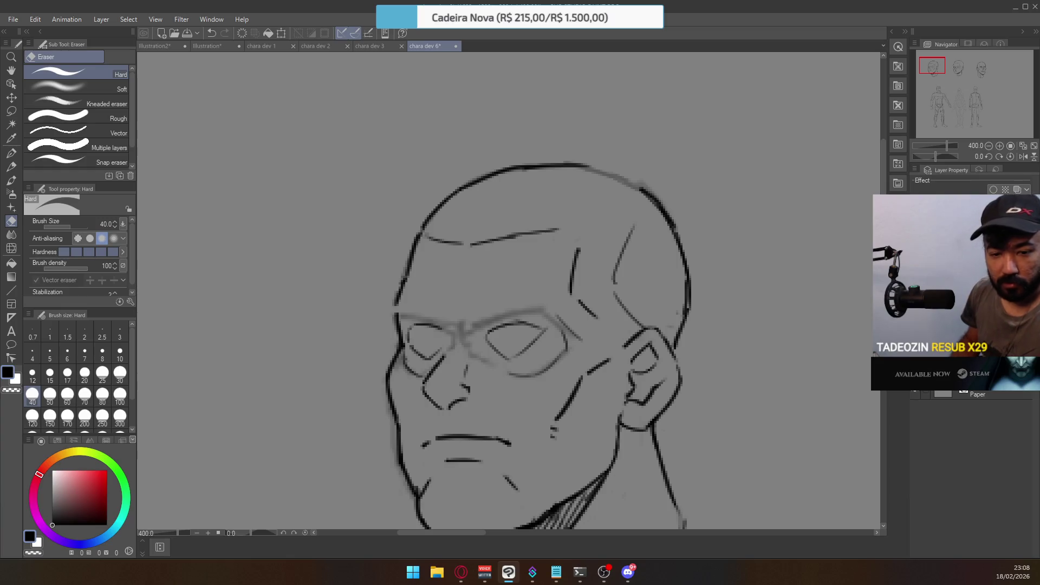
click(11, 153)
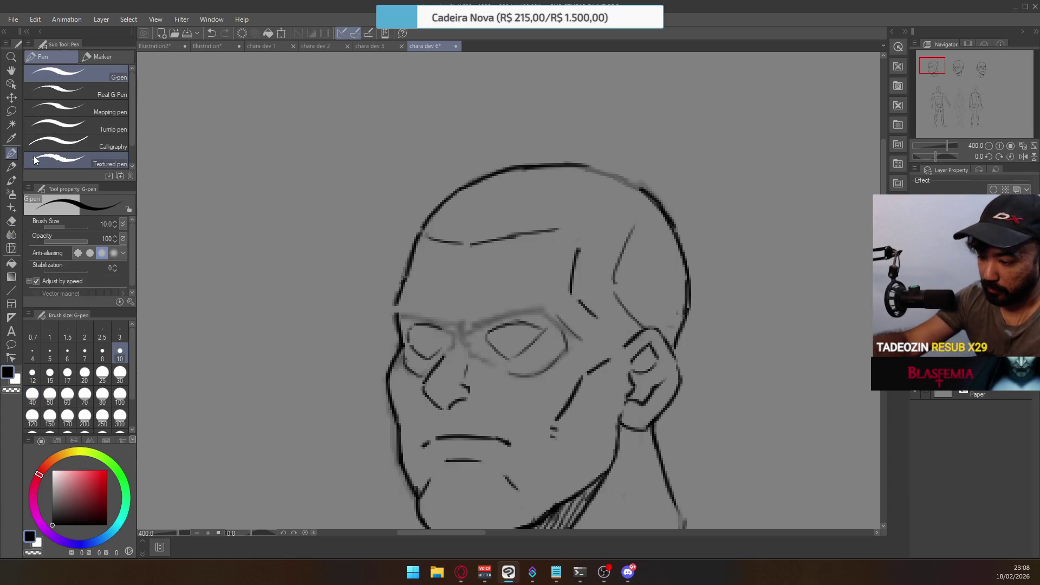
Try and undo a lower left-eye stroke, then lasso-clear the ink of the right and left eyes
key(ctrl+z)
drag(430, 356, 448, 342)
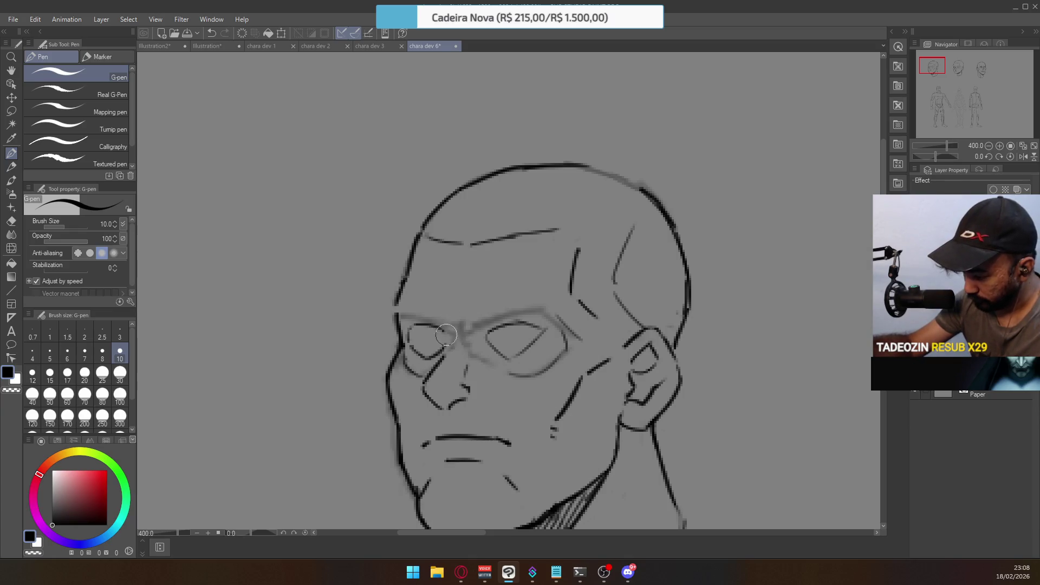
key(ctrl+z)
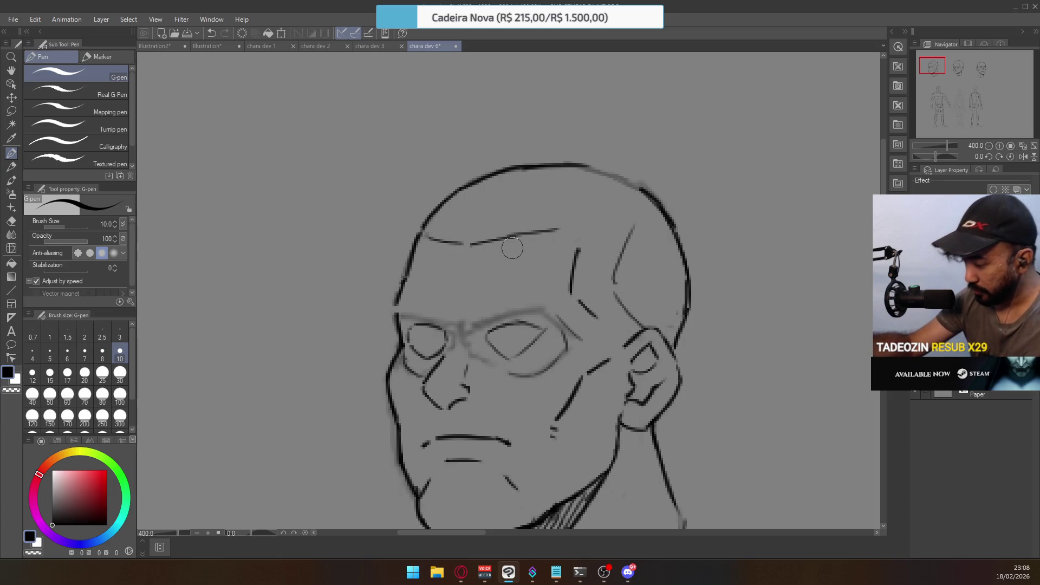
key(m)
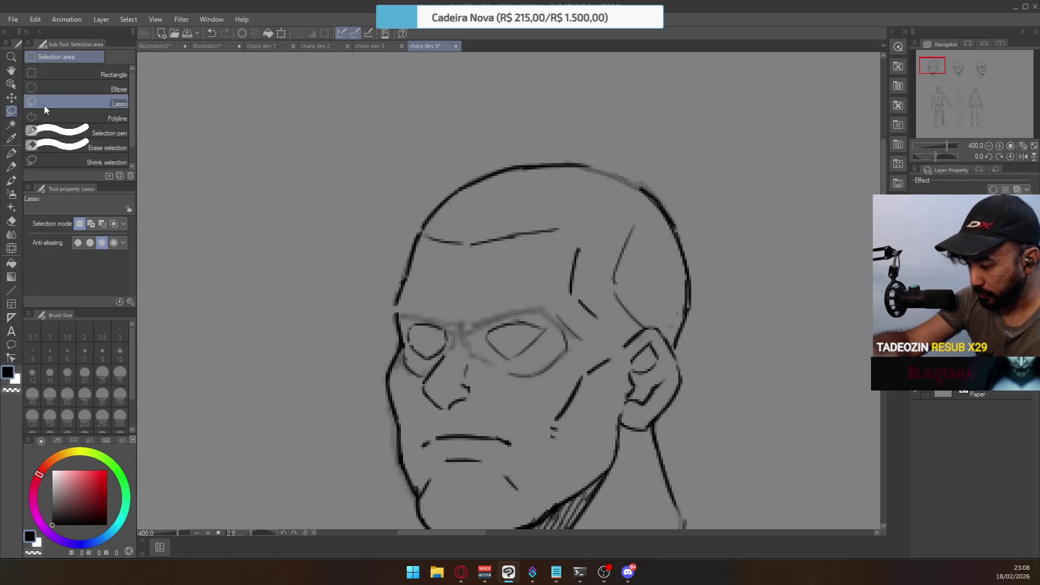
mouse_move(482, 347)
mouse_down()
mouse_move(528, 305)
mouse_move(552, 320)
mouse_move(520, 368)
mouse_move(483, 351)
mouse_up()
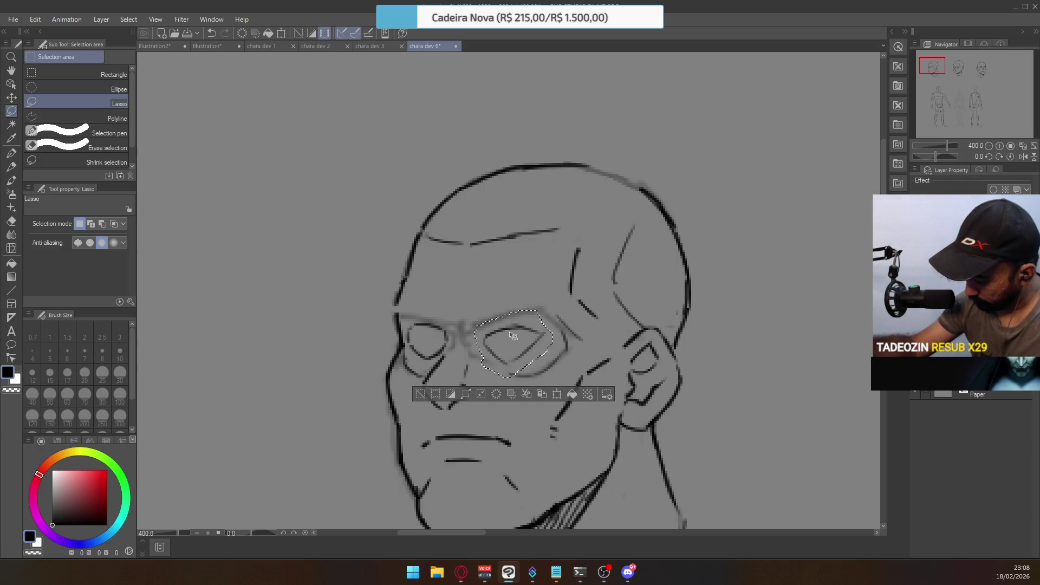
key(ctrl+d)
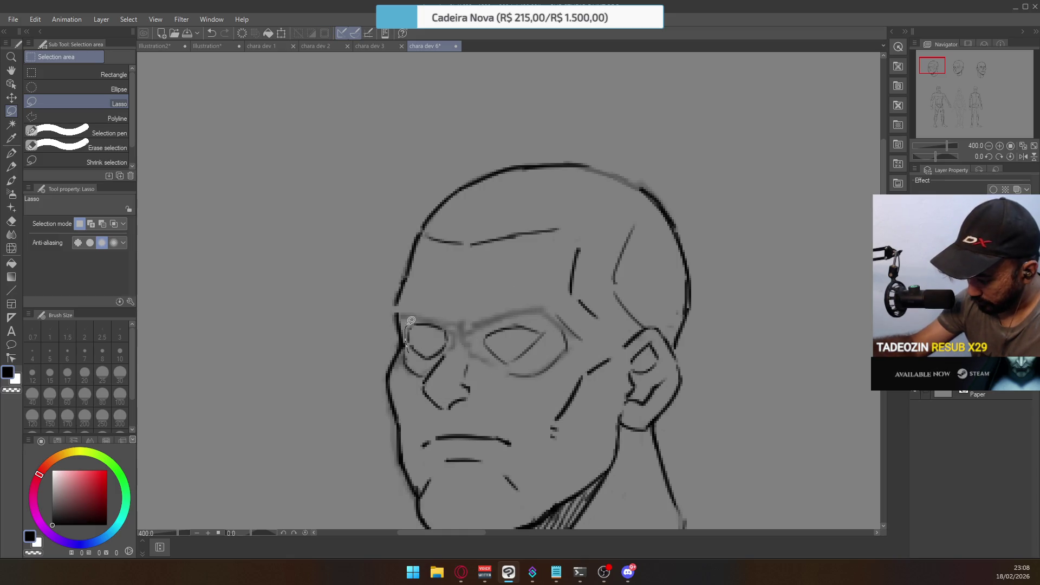
drag(445, 353, 428, 368)
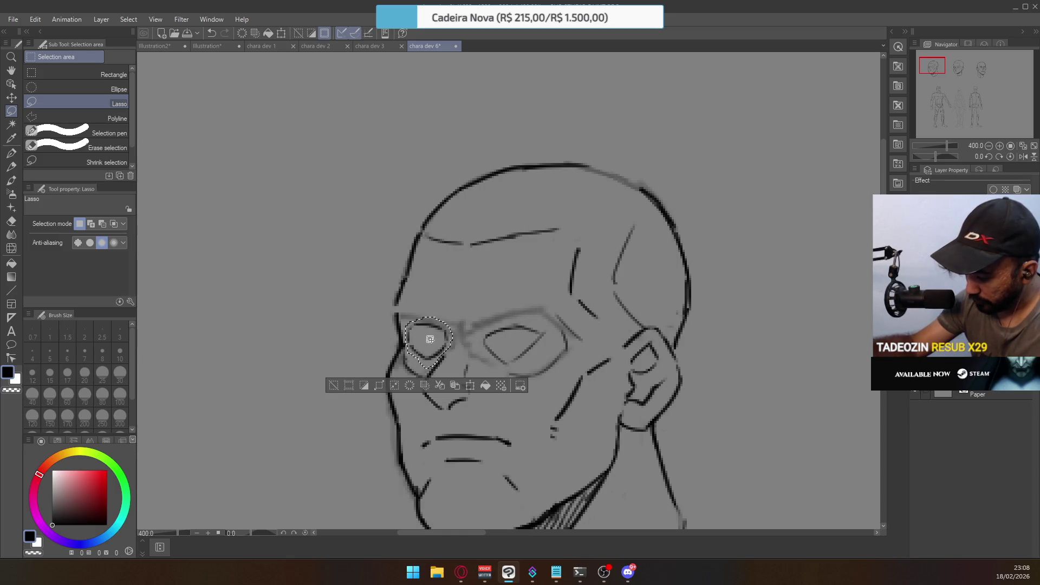
key(ctrl+d)
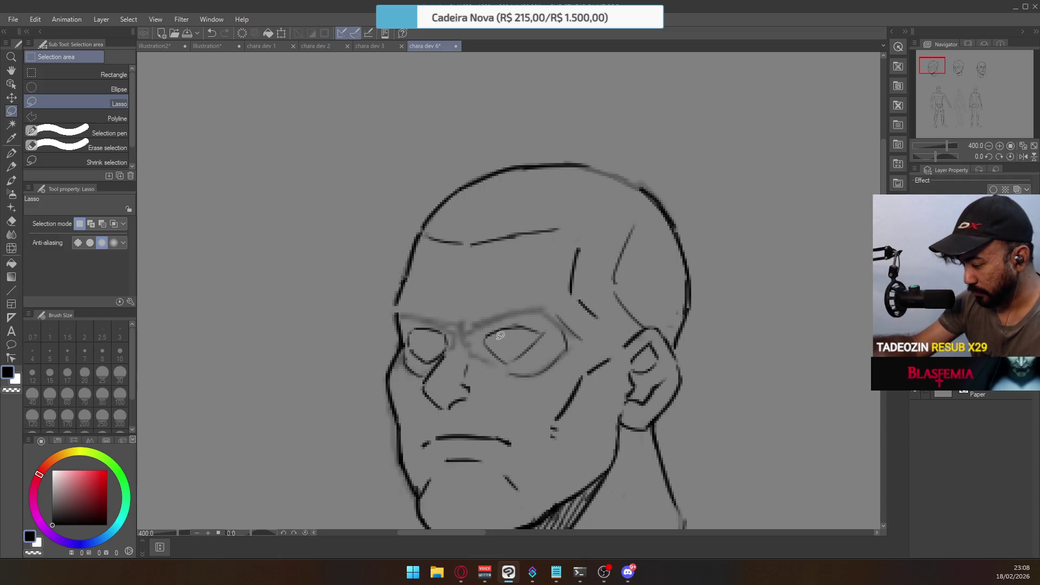
key(e)
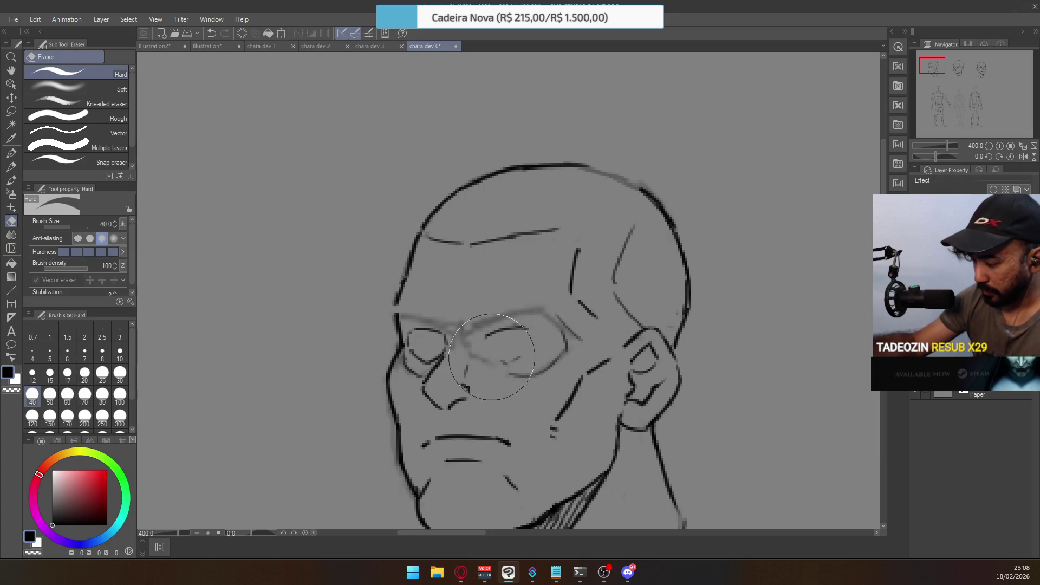
Ink an oval outline around the right eye and the left eye's inner corner
key(p)
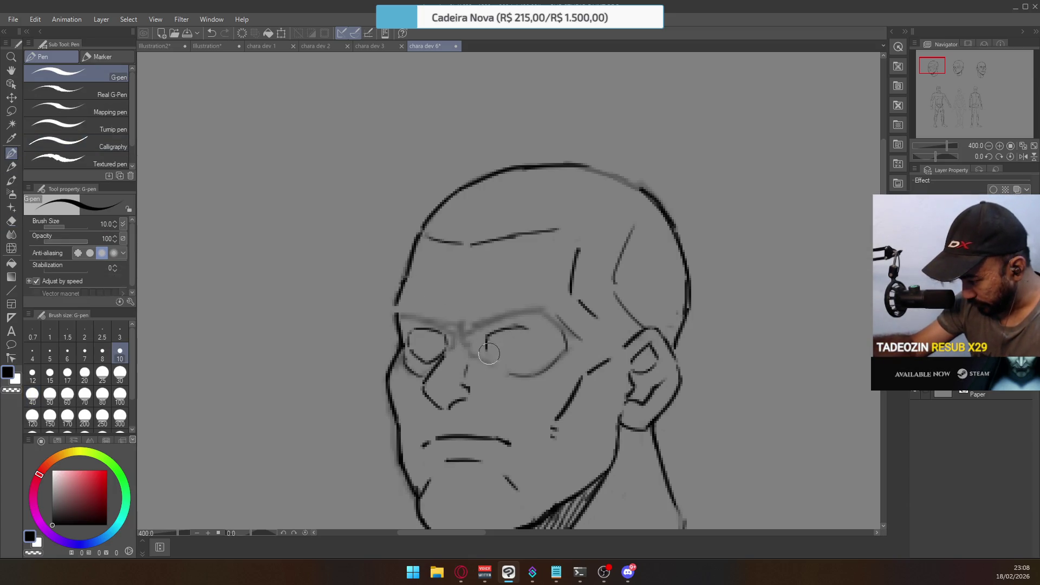
mouse_move(489, 355)
mouse_down()
mouse_move(533, 362)
mouse_move(542, 325)
mouse_move(536, 343)
mouse_up()
key(ctrl+z)
key(ctrl+z)
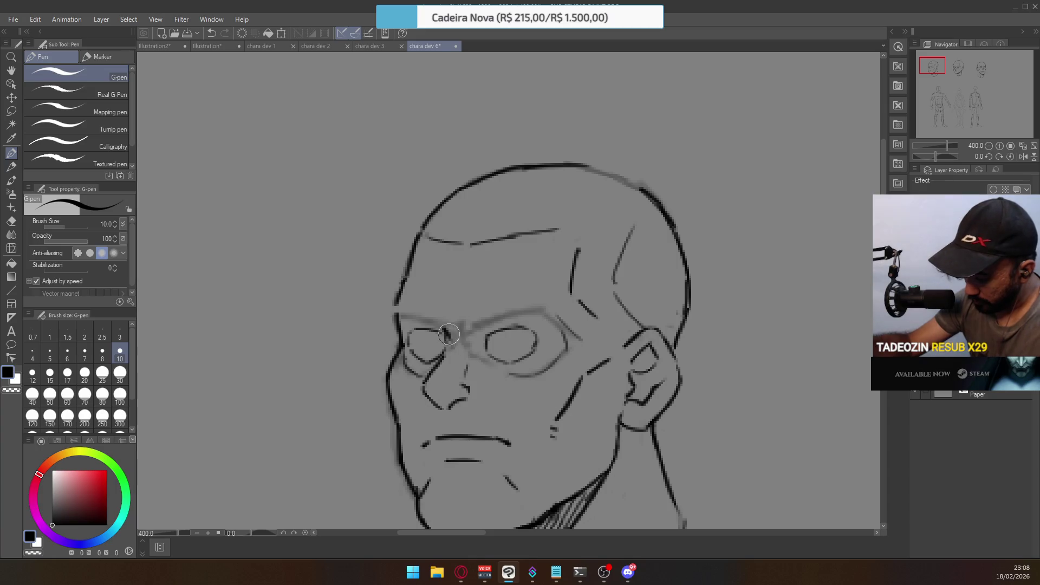
drag(445, 328, 450, 349)
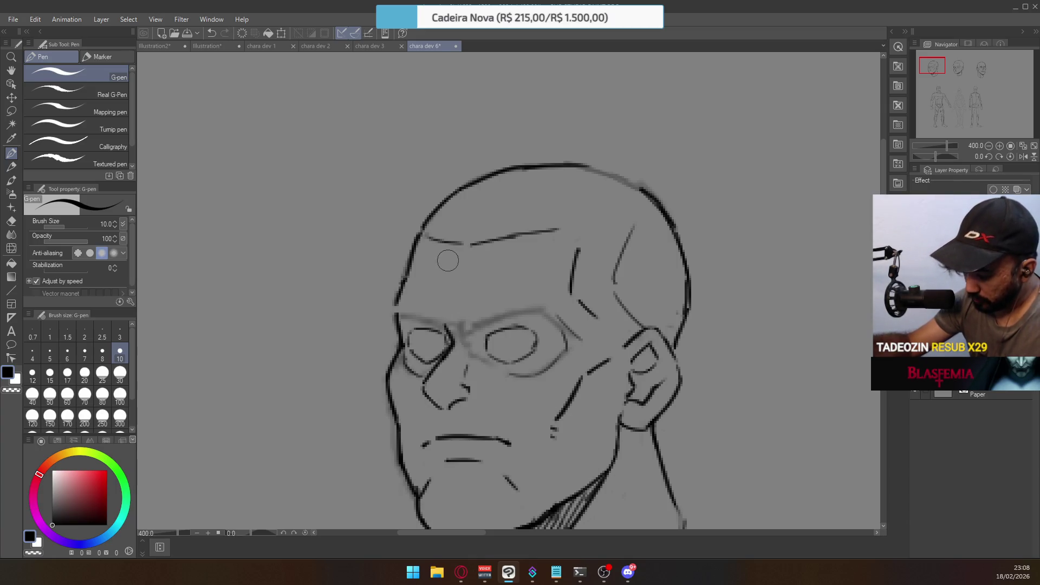
key(ctrl+z)
drag(446, 329, 445, 347)
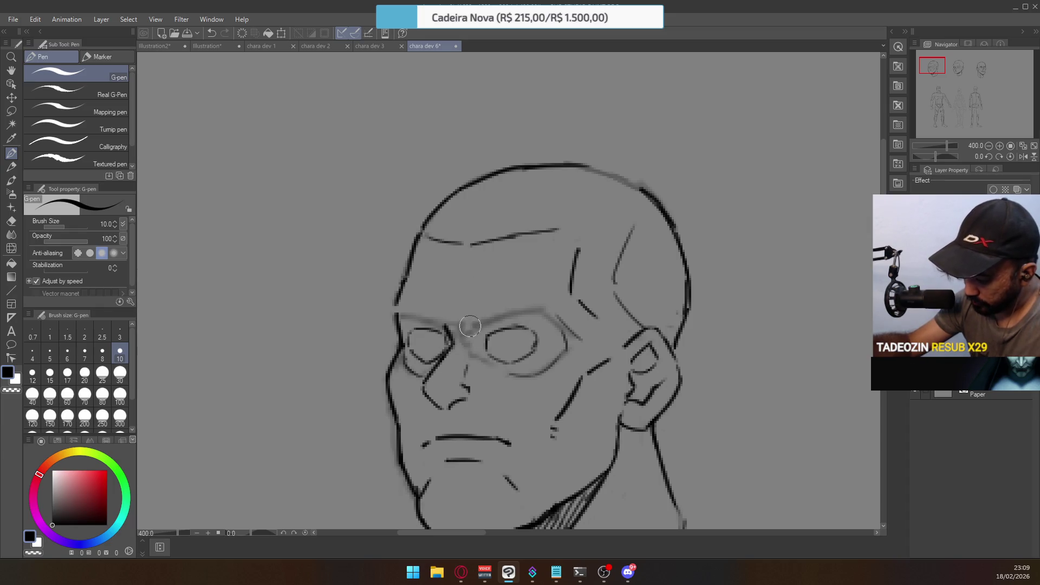
key(ctrl+z)
Ink a brow line between the eyes and add small creases between the brows
drag(471, 327, 510, 311)
key(ctrl+z)
key(ctrl+z)
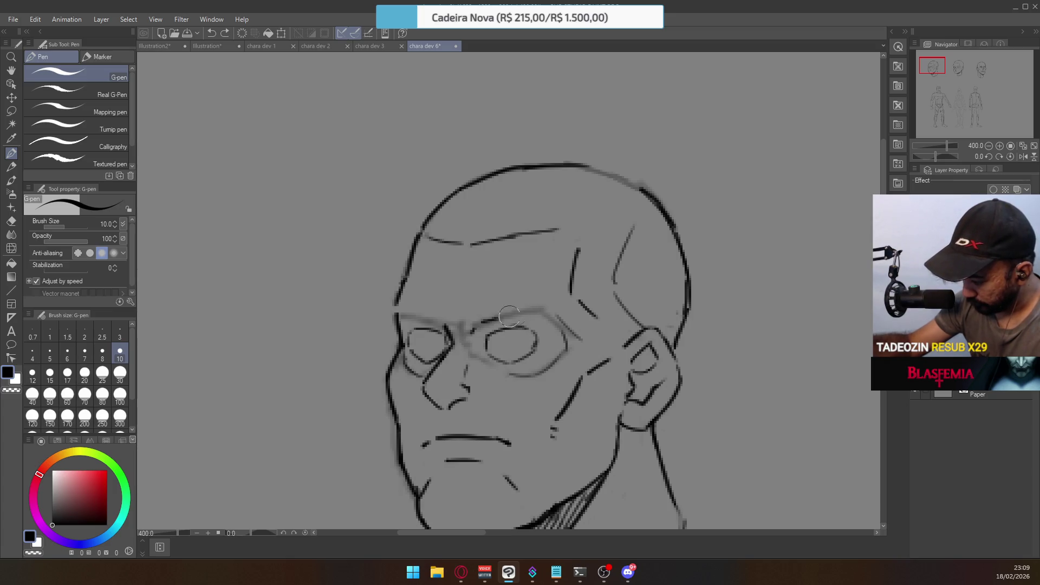
drag(474, 324, 523, 312)
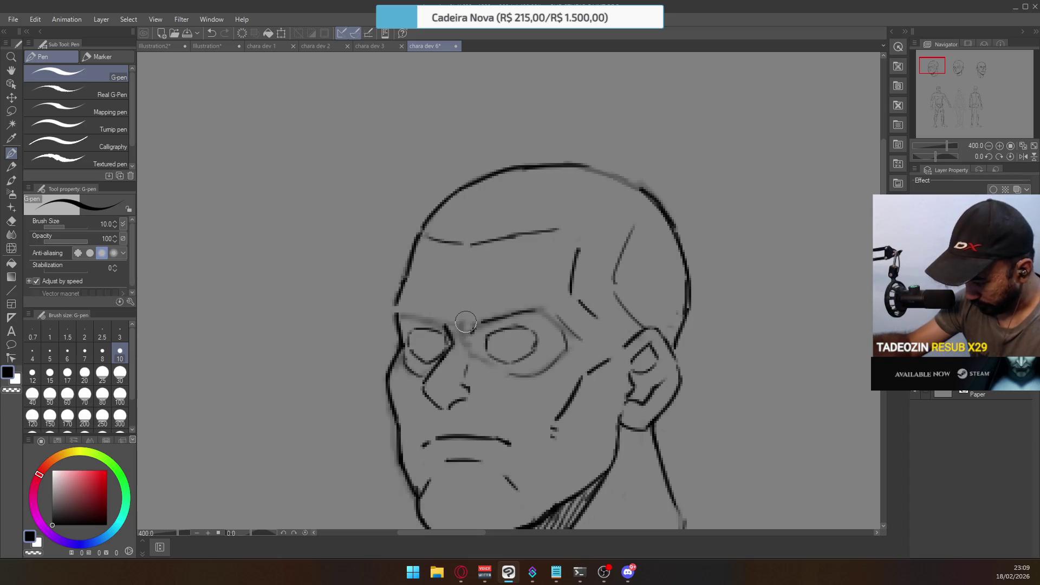
drag(444, 313, 447, 325)
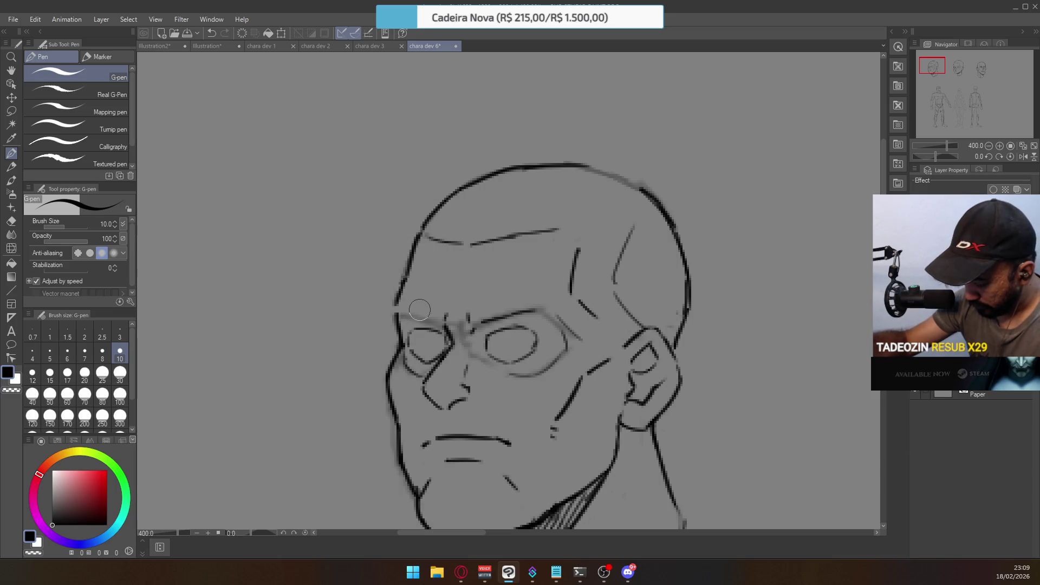
drag(413, 311, 440, 324)
key(ctrl+z)
key(ctrl+z)
key(ctrl+z)
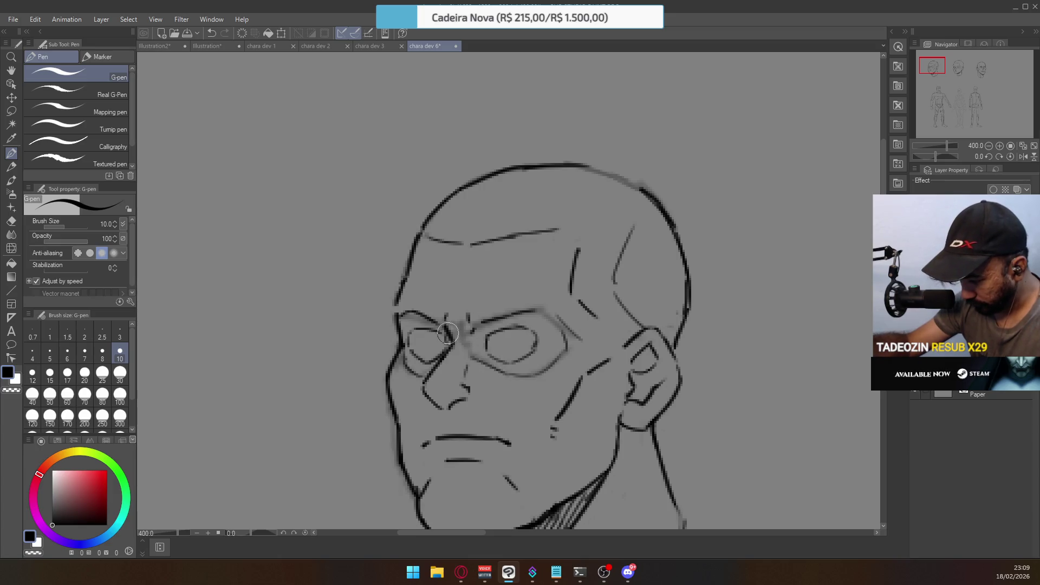
Pan across all three heads, then settle on the first and second heads side by side
scroll(485, 304, down, 5)
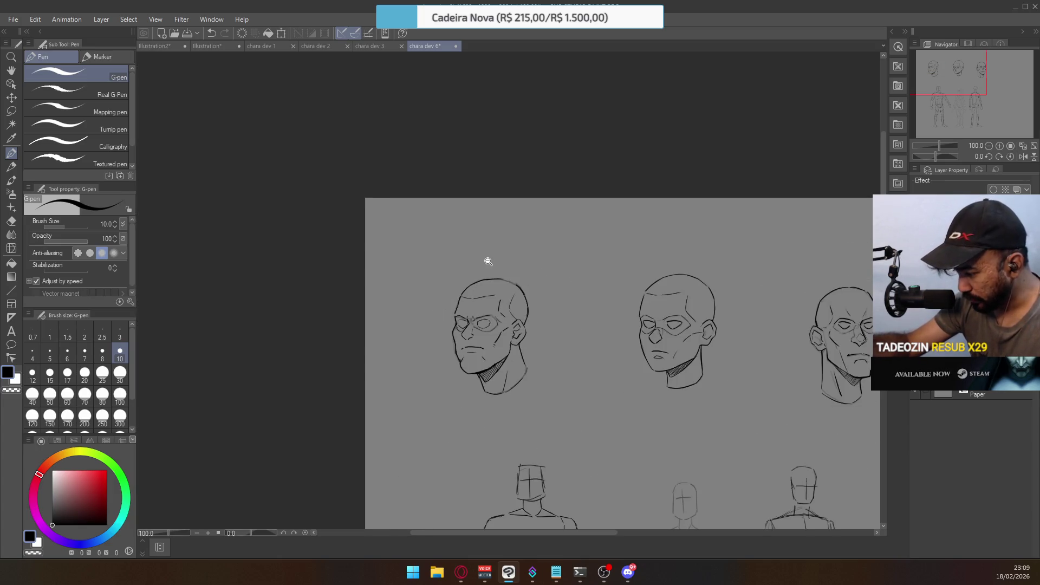
scroll(525, 339, up, 2)
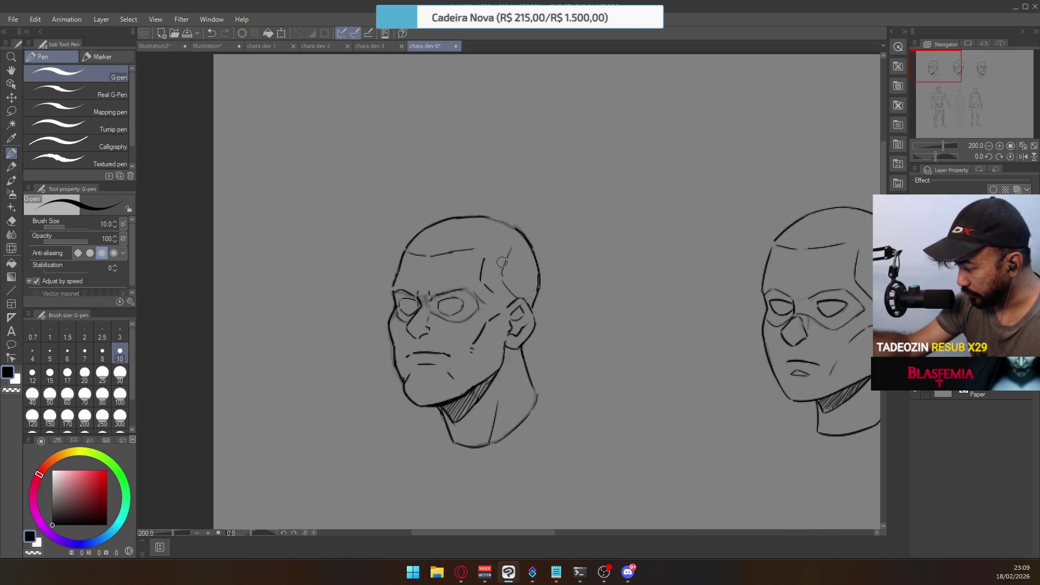
drag(588, 271, 437, 244)
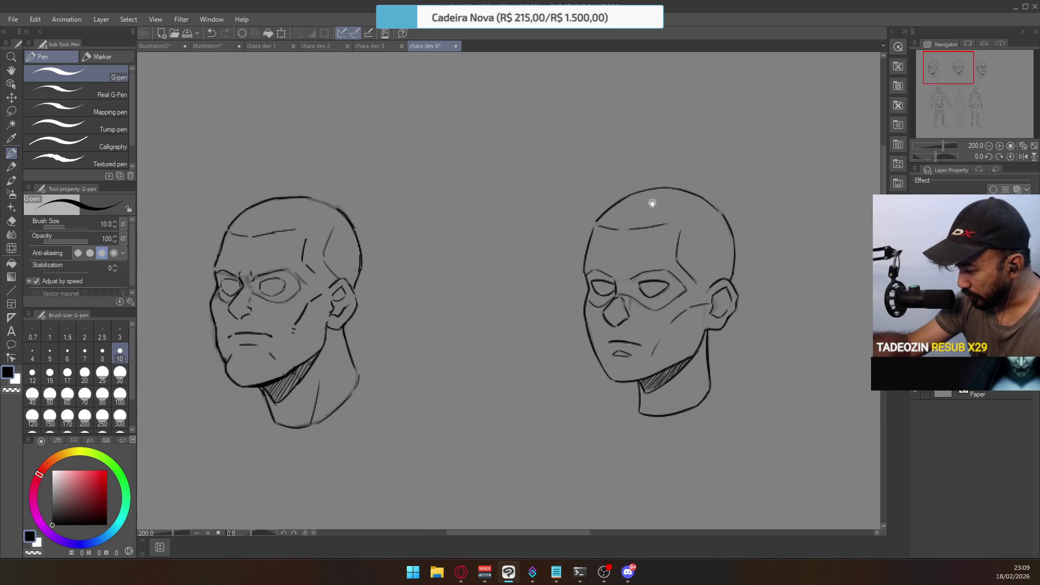
mouse_move(727, 235)
mouse_down()
mouse_move(684, 217)
mouse_move(585, 209)
mouse_up()
drag(778, 176, 642, 202)
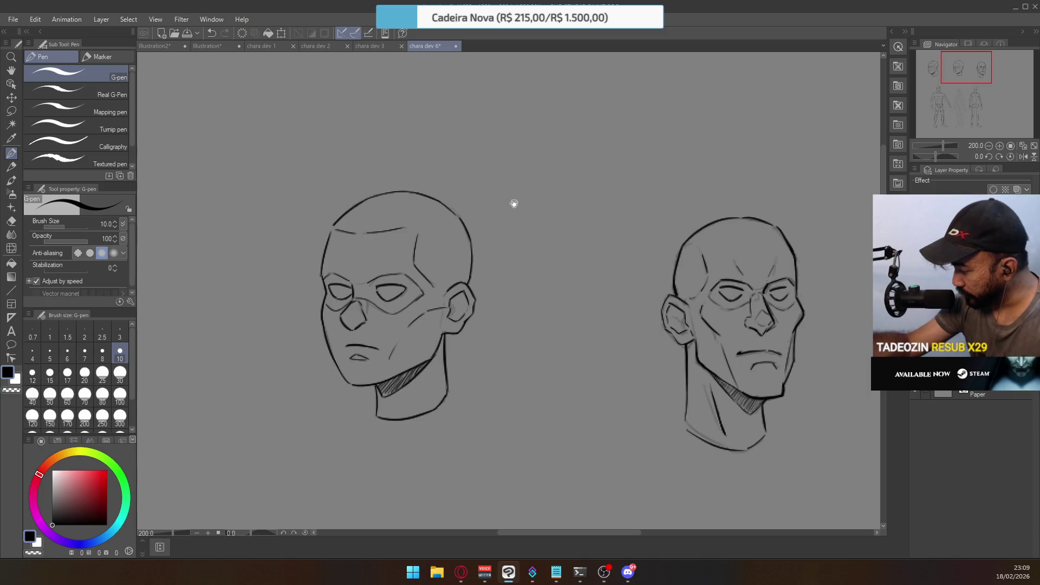
drag(524, 191, 755, 201)
drag(476, 271, 662, 281)
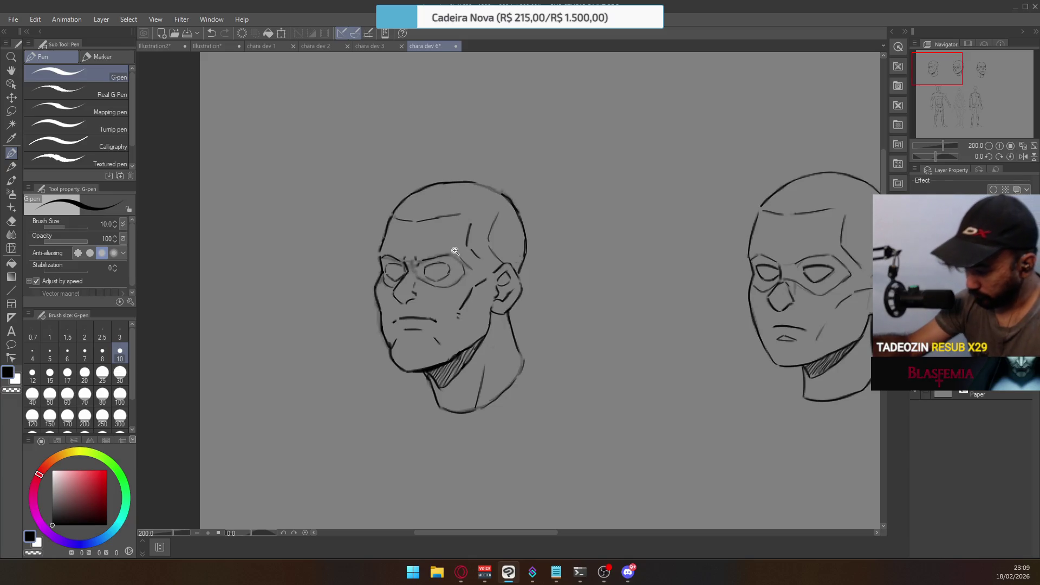
scroll(444, 252, up, 2)
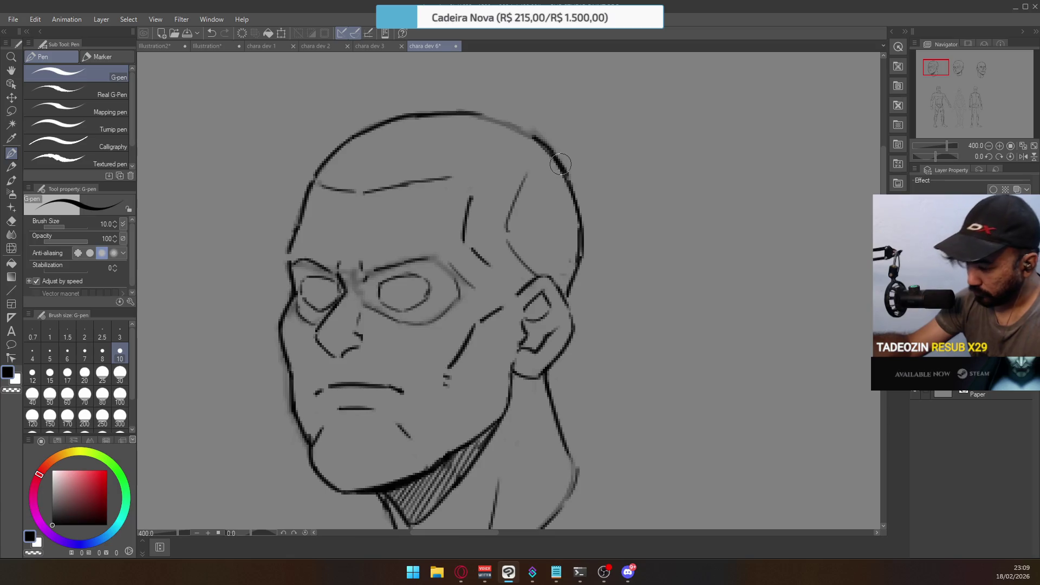
Lasso-select the short temple stroke beside the right eye, then clear the selection
click(12, 111)
mouse_move(477, 265)
mouse_down()
mouse_move(496, 254)
mouse_move(477, 247)
mouse_up()
click(494, 230)
key(e)
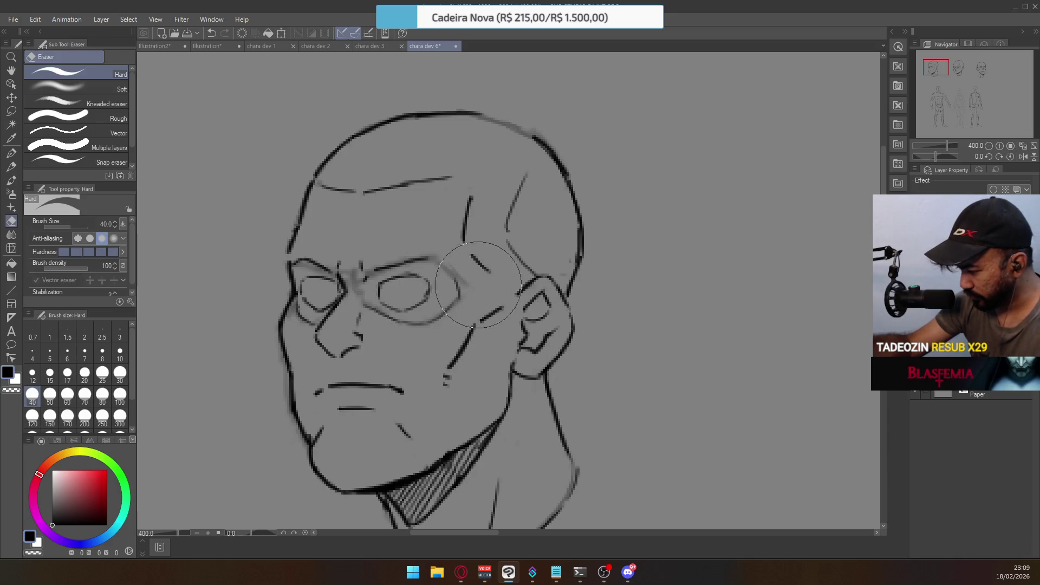
key(p)
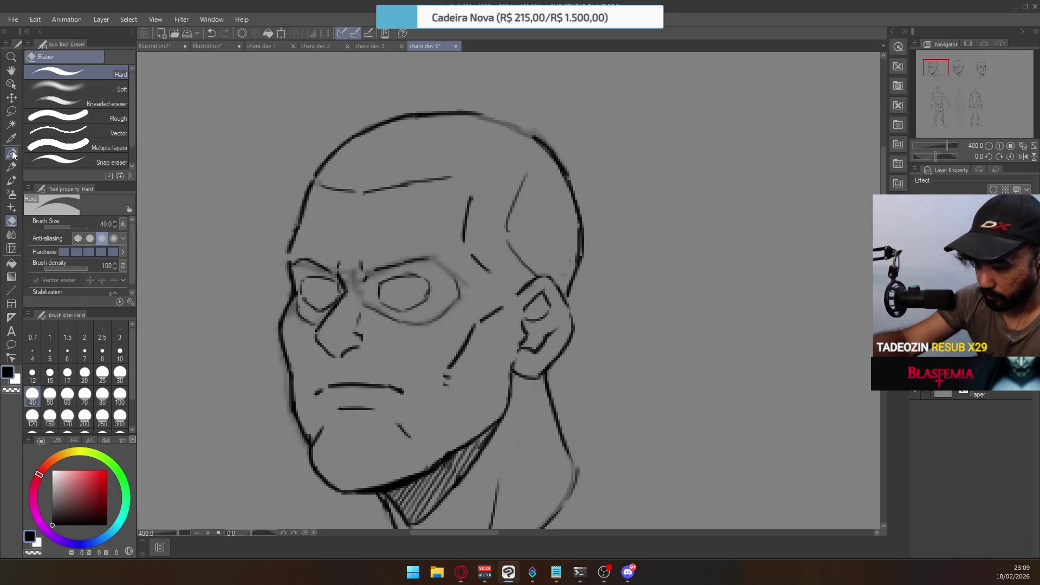
Draw a G-pen stroke extending the right eyebrow down to the outer eye corner
drag(432, 260, 460, 283)
key(ctrl+z)
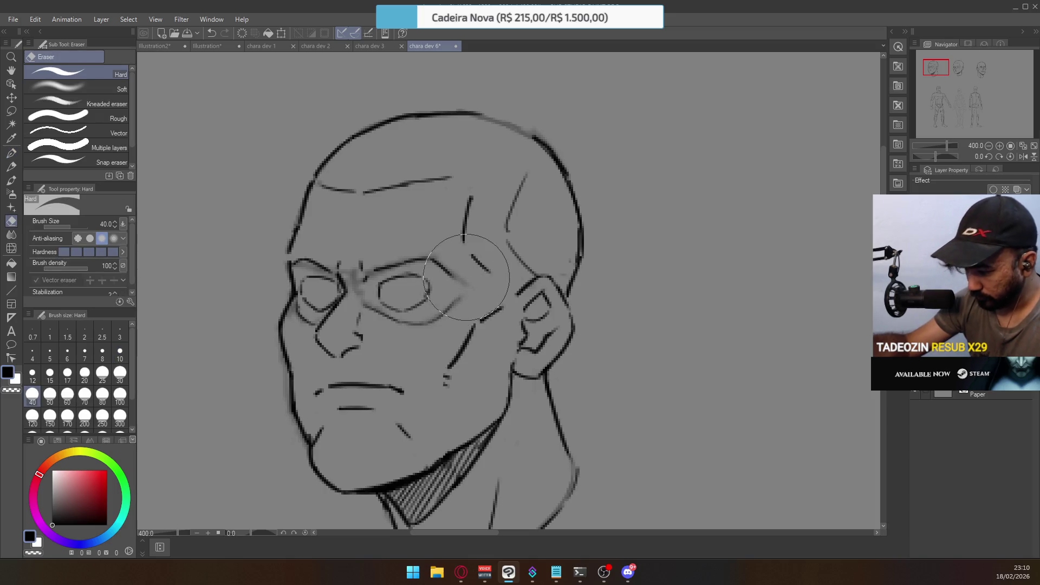
click(16, 155)
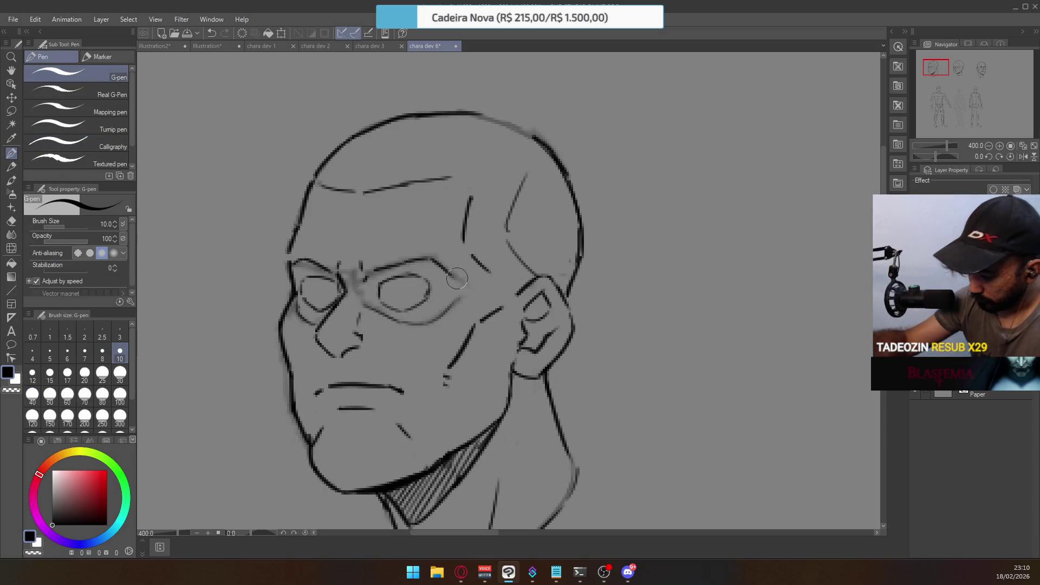
drag(447, 270, 460, 281)
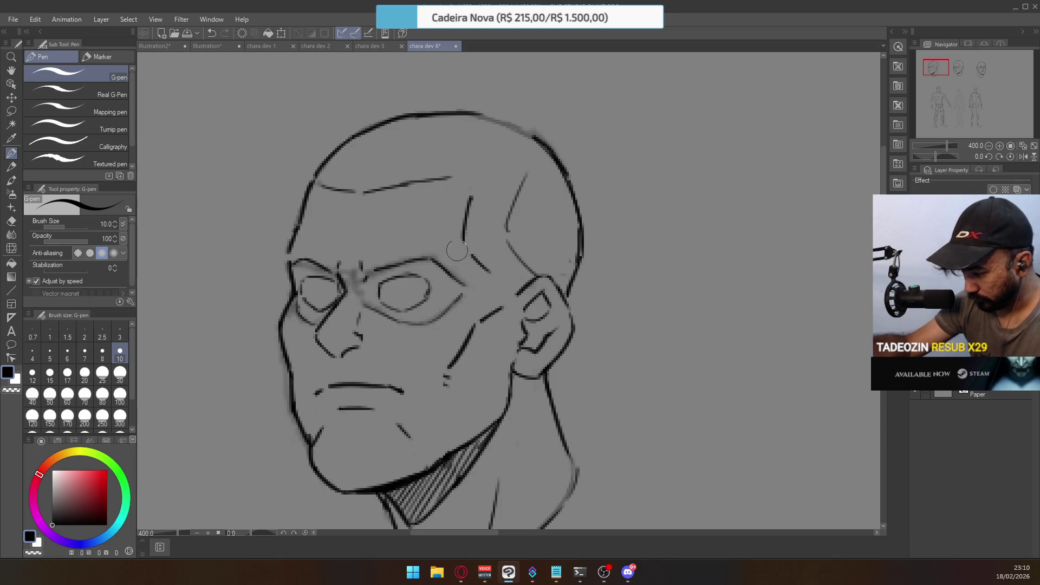
scroll(429, 281, down, 4)
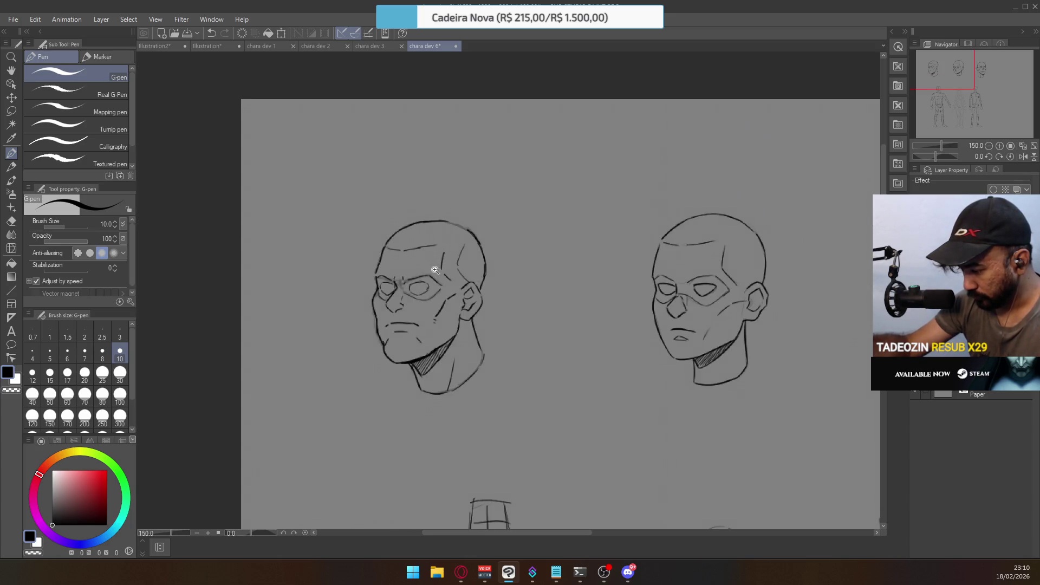
scroll(422, 304, up, 1)
drag(426, 263, 455, 269)
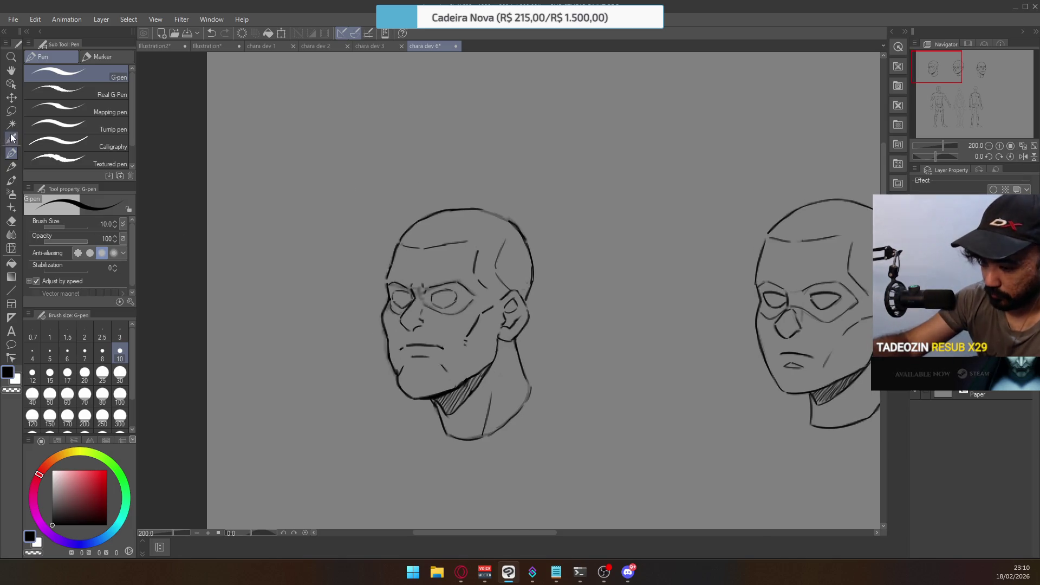
key(m)
scroll(431, 325, up, 2)
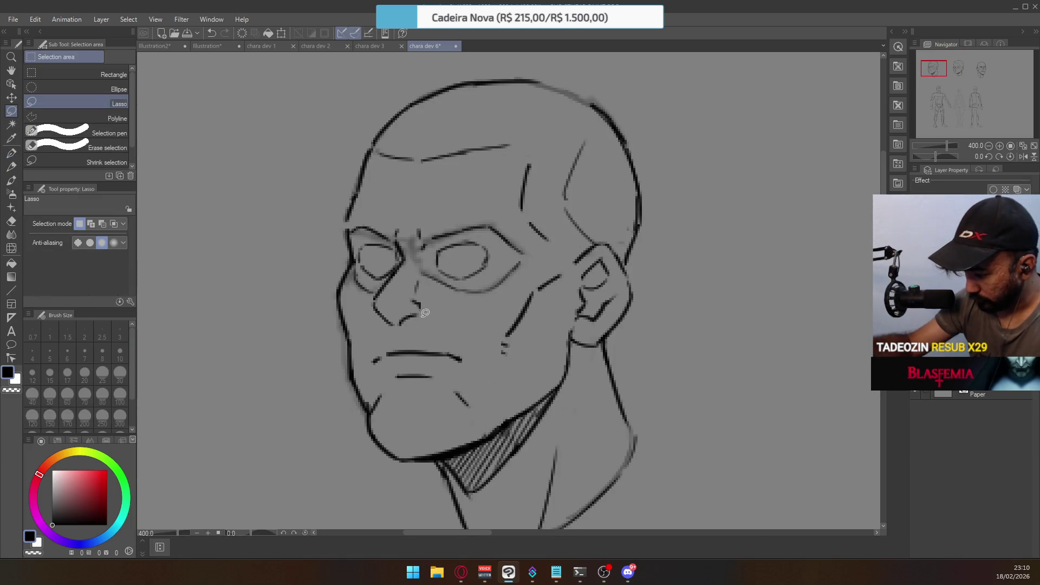
Lasso-select the eyes and nose region on the first head
drag(455, 252, 460, 280)
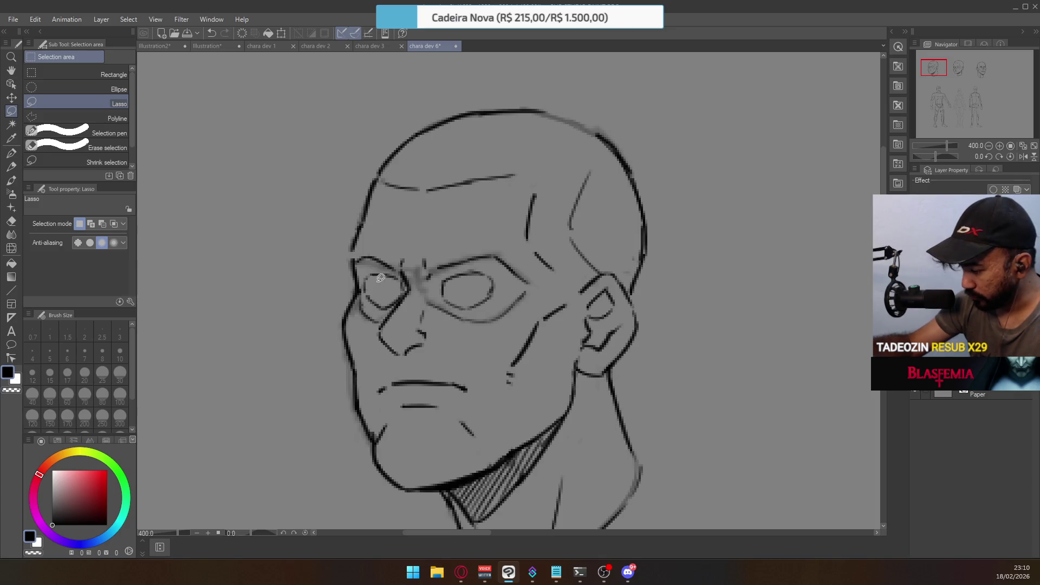
drag(375, 239, 500, 235)
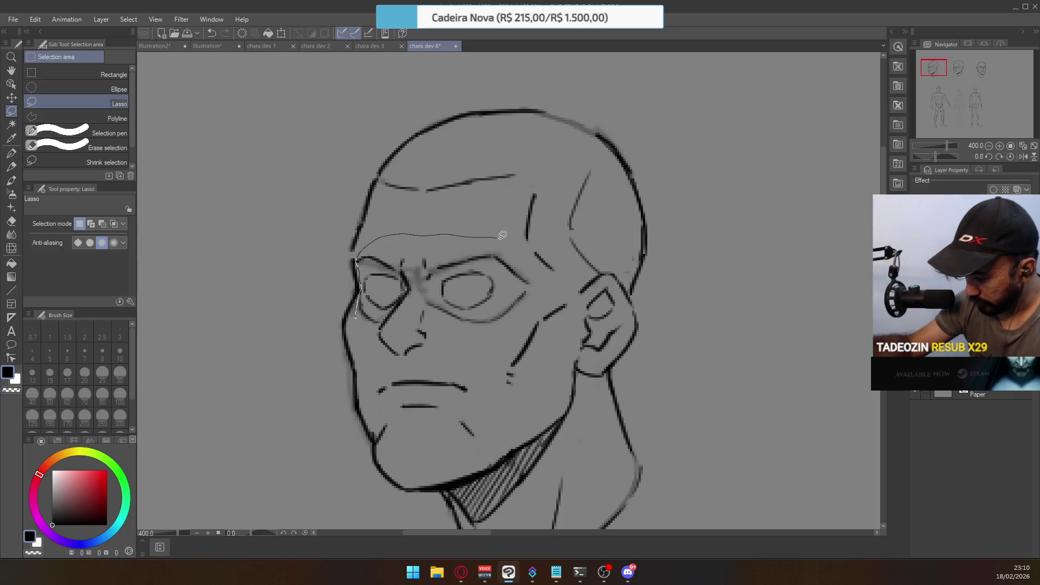
mouse_move(542, 290)
mouse_down()
mouse_move(428, 377)
mouse_move(356, 338)
mouse_up()
Scale the selected eyes and nose to about 107%, nudge them higher, and deselect
key(ctrl+t)
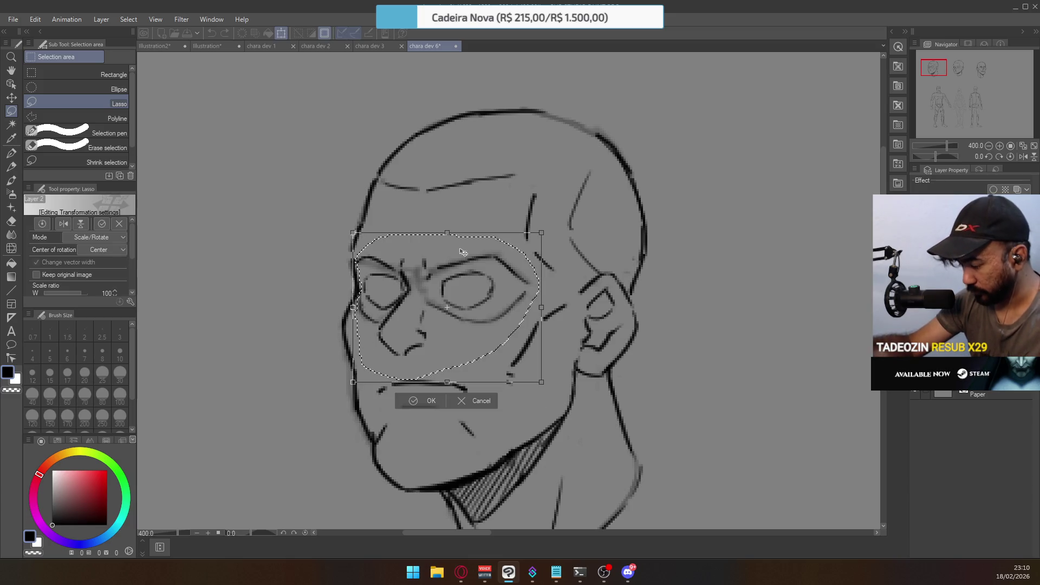
drag(446, 306, 418, 293)
drag(541, 382, 552, 392)
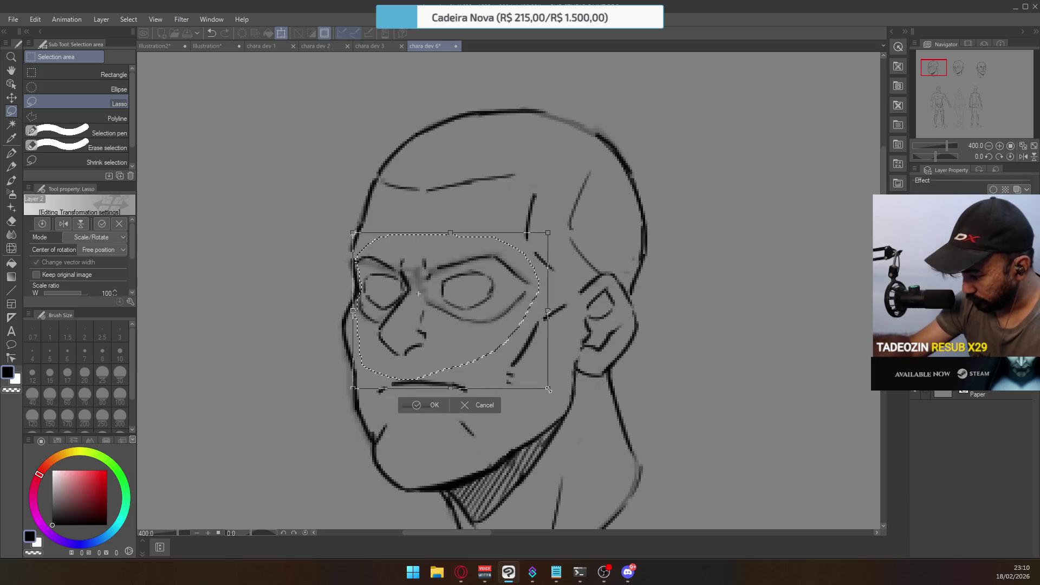
drag(467, 299, 471, 291)
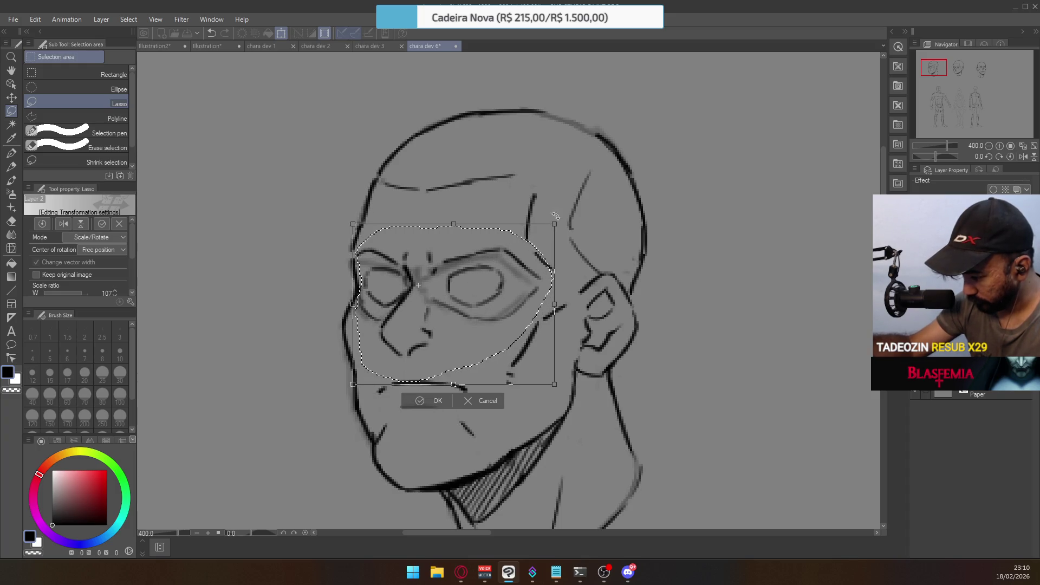
key(Return)
key(ctrl+d)
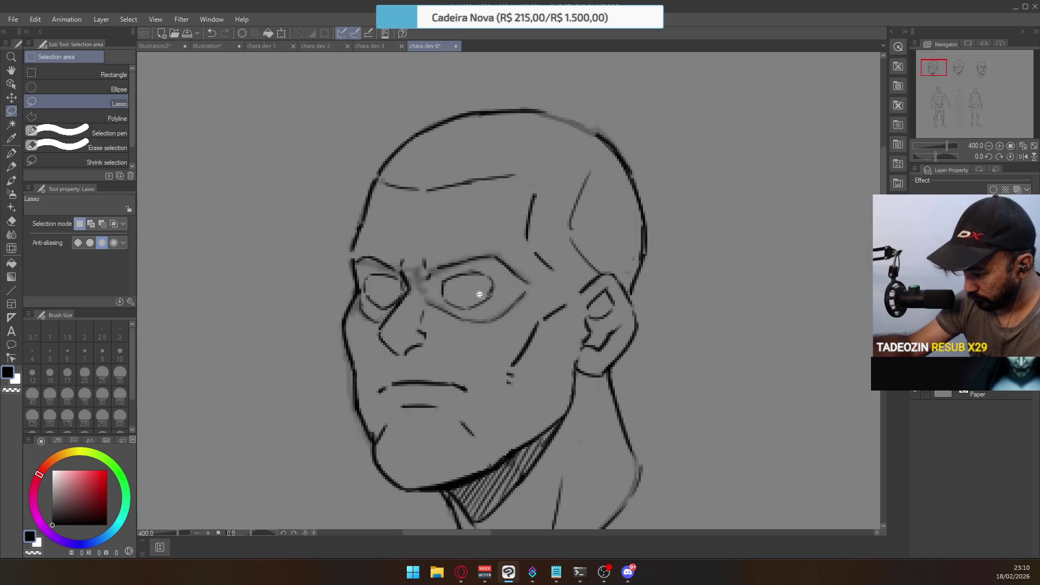
scroll(480, 294, down, 3)
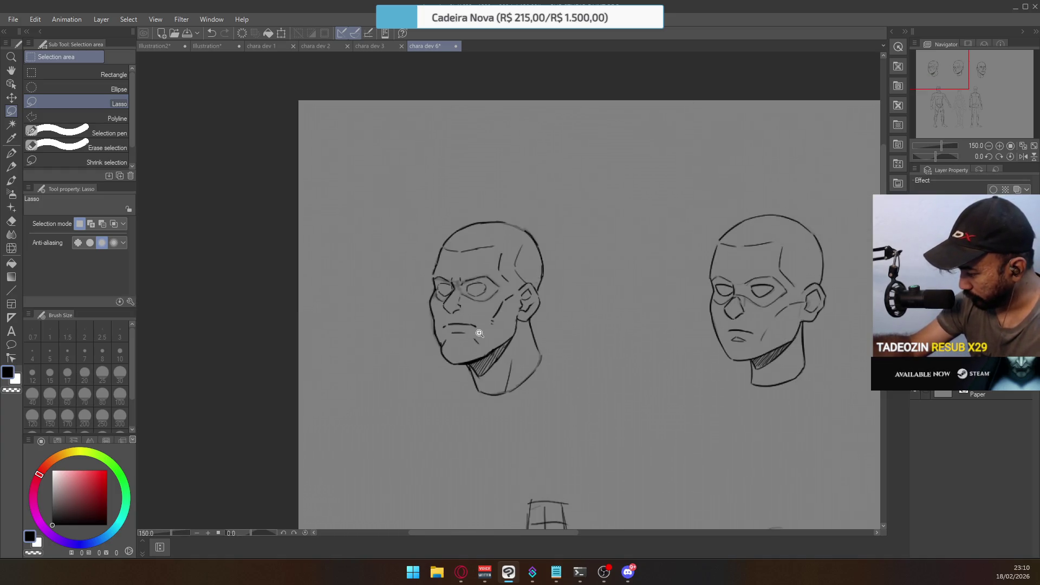
mouse_move(497, 302)
mouse_down()
mouse_move(537, 353)
mouse_move(588, 228)
mouse_move(633, 174)
mouse_up()
drag(682, 244, 553, 232)
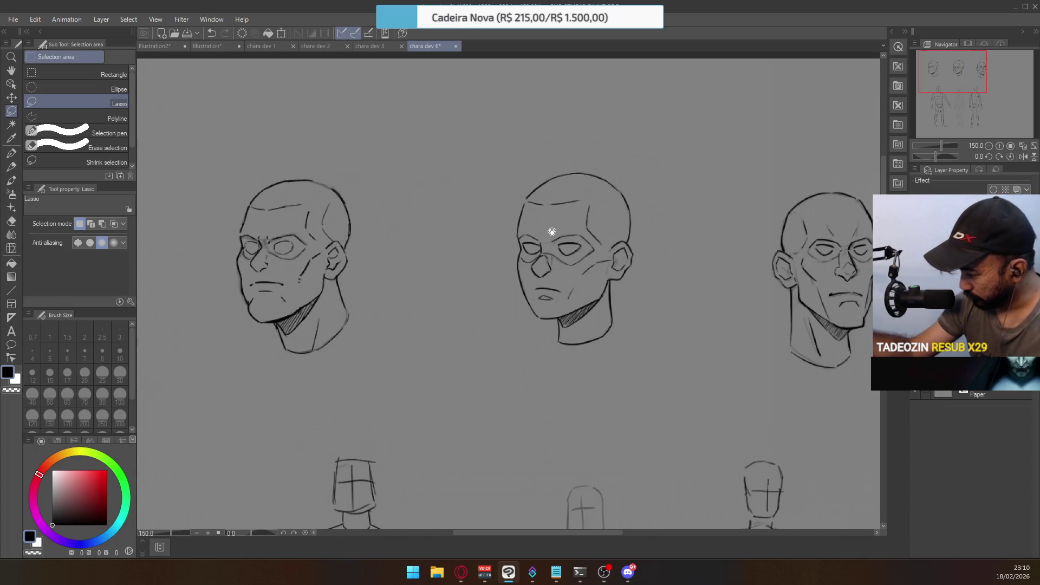
scroll(478, 303, up, 3)
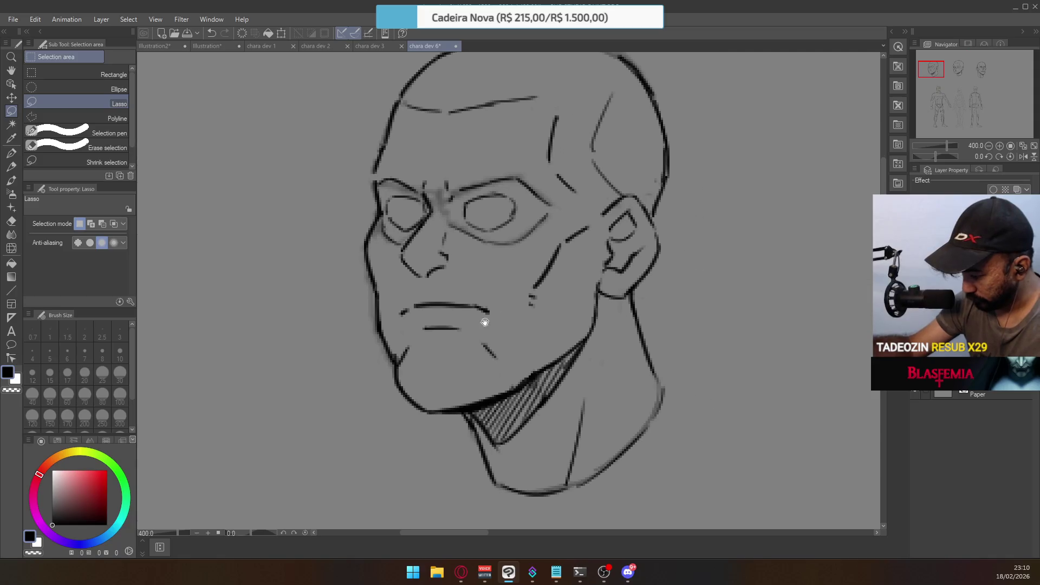
Erase the chin line below the mouth and the lower left jaw line
key(e)
mouse_move(445, 395)
mouse_down()
mouse_move(428, 407)
mouse_move(466, 398)
mouse_move(477, 420)
mouse_move(407, 345)
mouse_move(400, 365)
mouse_move(384, 352)
mouse_up()
mouse_move(348, 314)
mouse_down()
mouse_move(336, 348)
mouse_move(494, 370)
mouse_move(515, 385)
mouse_move(536, 374)
mouse_up()
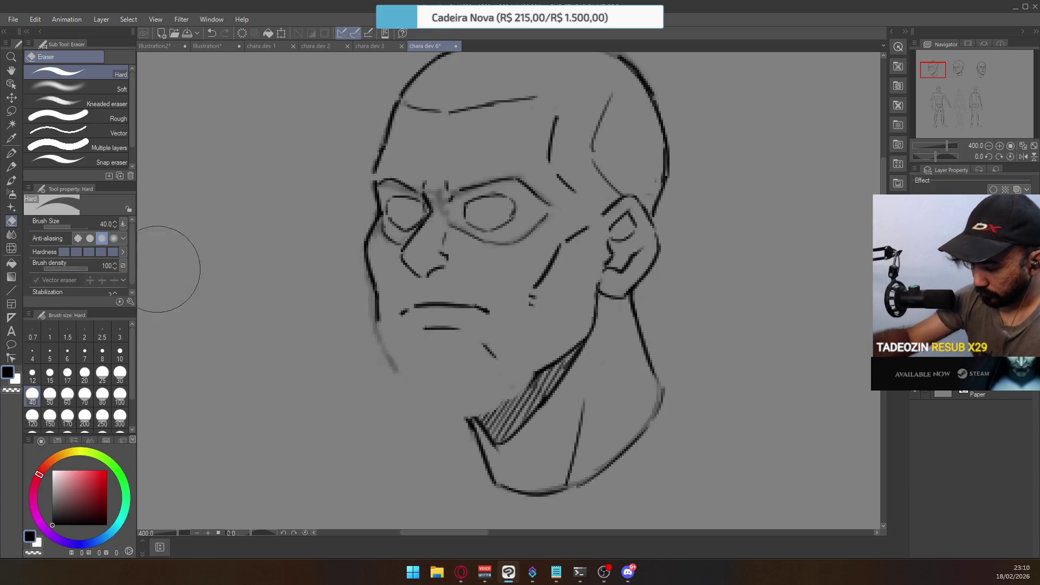
Try new G-pen left jaw and chin strokes, then undo them all
click(11, 154)
drag(377, 296, 390, 355)
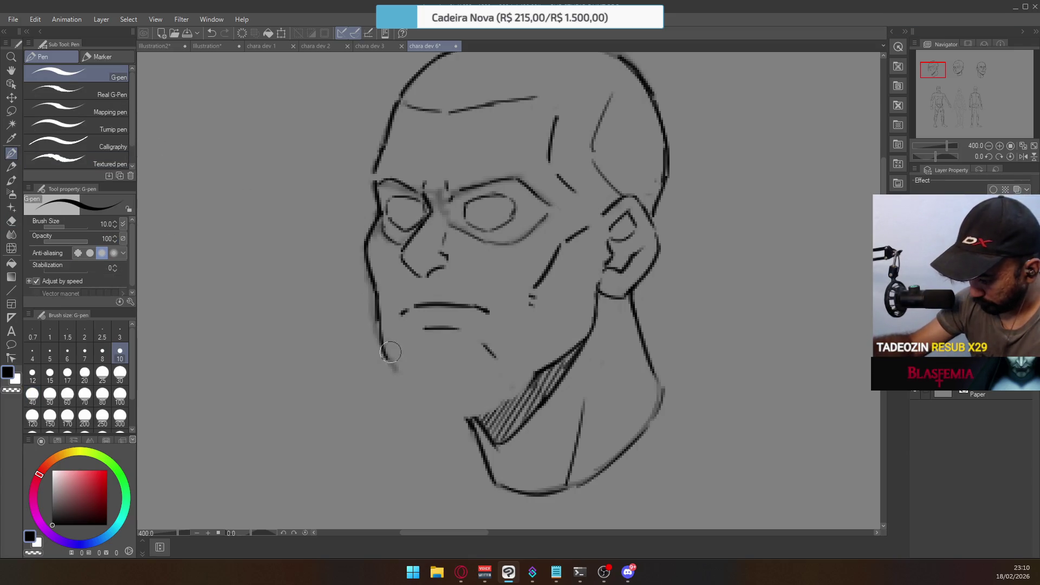
key(ctrl+z)
drag(379, 314, 386, 362)
mouse_move(386, 358)
mouse_down()
mouse_move(446, 382)
mouse_move(562, 360)
mouse_move(506, 418)
mouse_move(469, 431)
mouse_up()
key(ctrl+z)
key(ctrl+z)
key(e)
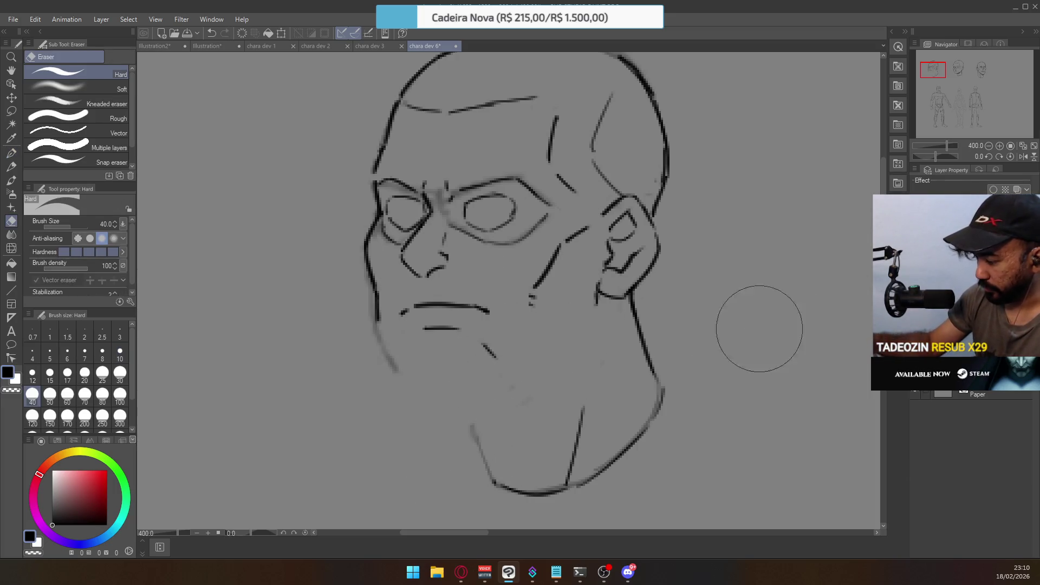
scroll(610, 298, up, 2)
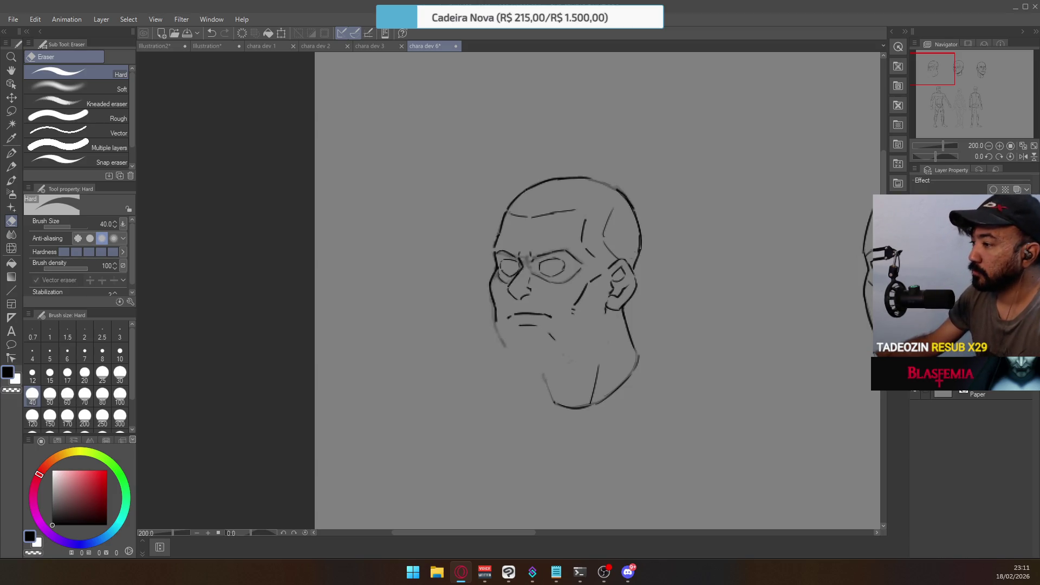
Erase the mustache, mouth, nose, eyes, brows and left cheek line from the first head
click(485, 277)
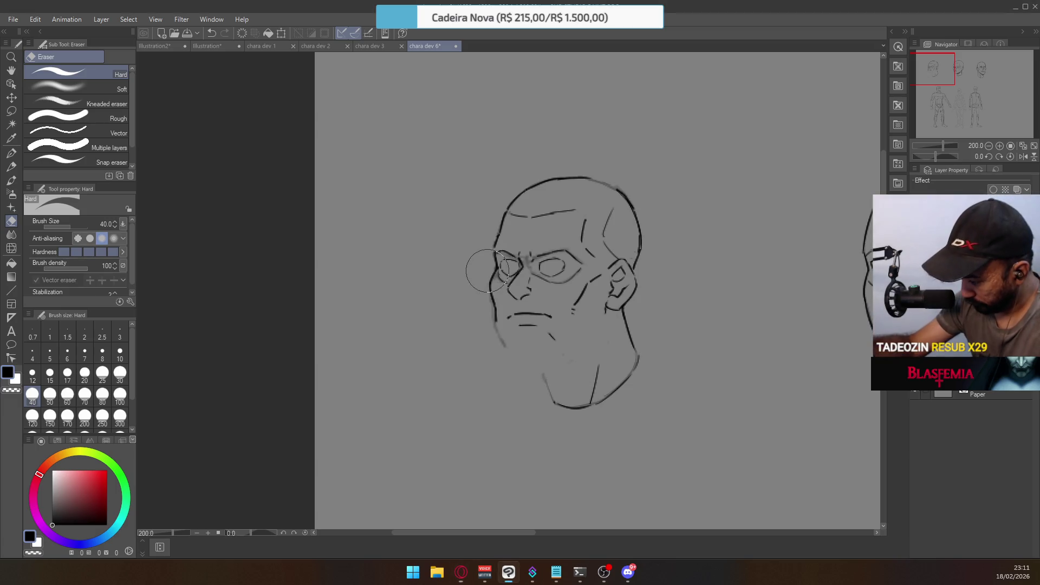
mouse_move(493, 282)
mouse_down()
mouse_move(487, 290)
mouse_move(529, 325)
mouse_move(563, 328)
mouse_move(603, 277)
mouse_move(574, 312)
mouse_up()
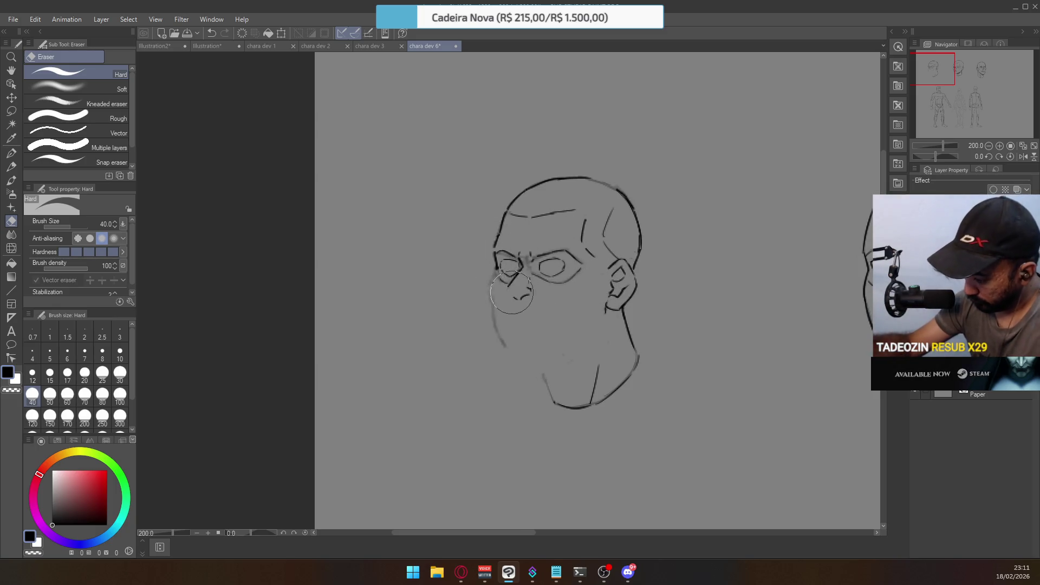
mouse_move(523, 274)
mouse_down()
mouse_move(528, 287)
mouse_move(532, 247)
mouse_up()
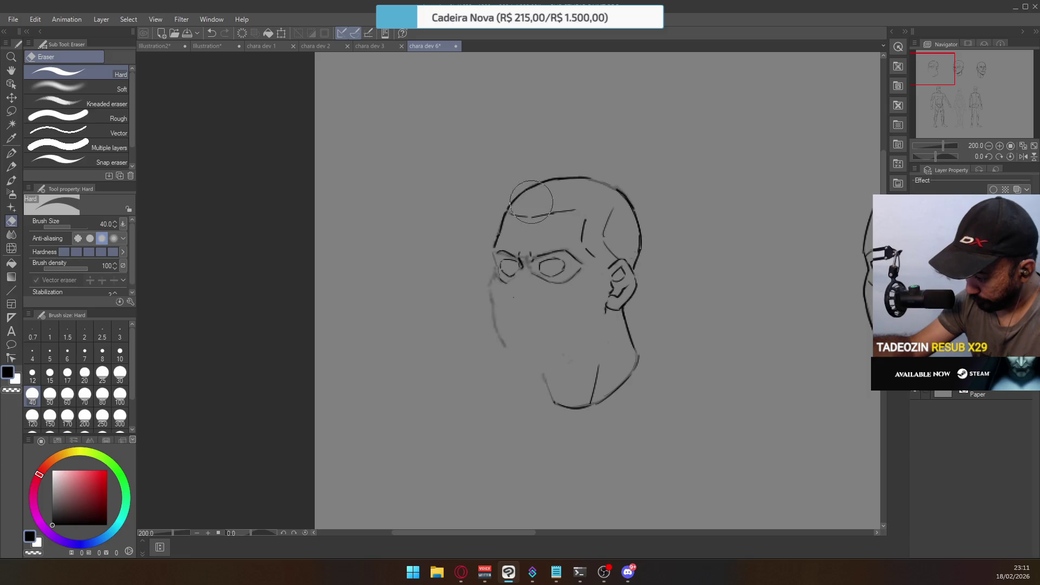
mouse_move(519, 270)
mouse_down()
mouse_move(502, 266)
mouse_move(555, 273)
mouse_move(560, 263)
mouse_move(550, 249)
mouse_move(523, 248)
mouse_up()
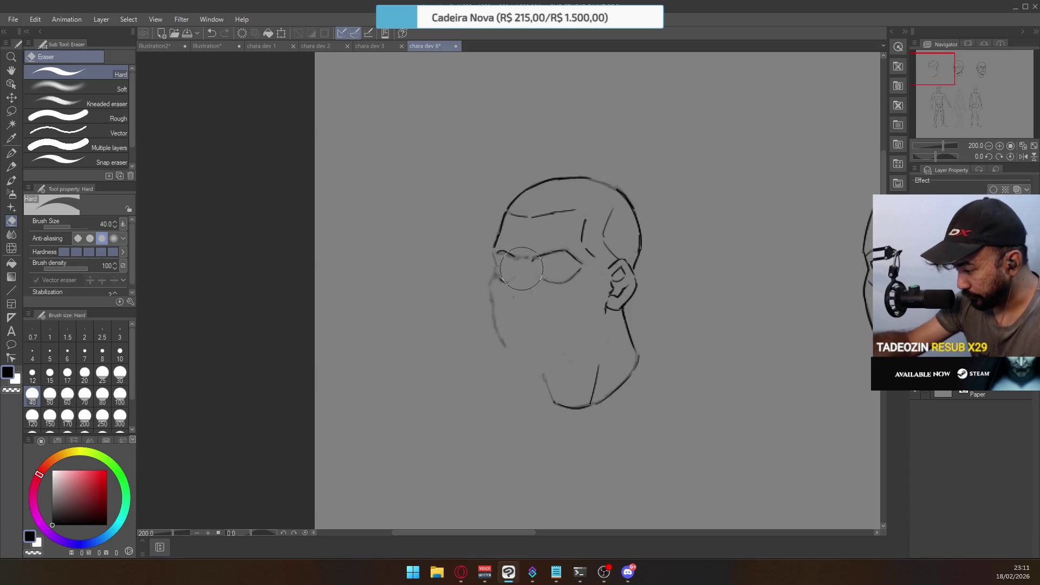
mouse_move(521, 260)
mouse_down()
mouse_move(509, 257)
mouse_move(495, 277)
mouse_move(501, 269)
mouse_move(494, 303)
mouse_up()
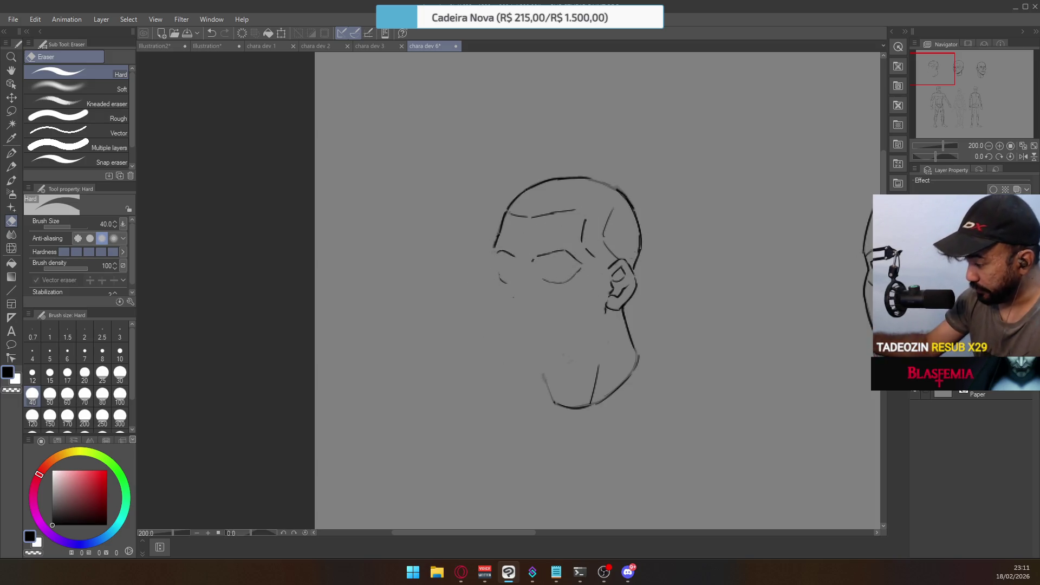
mouse_move(506, 251)
mouse_down()
mouse_move(536, 271)
mouse_move(563, 260)
mouse_move(576, 269)
mouse_move(601, 239)
mouse_up()
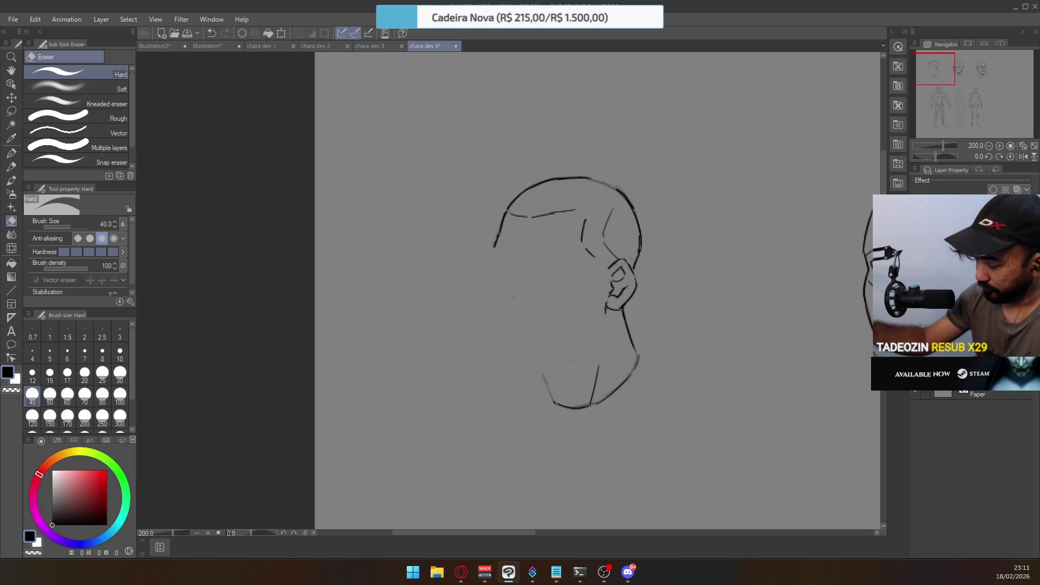
click(12, 154)
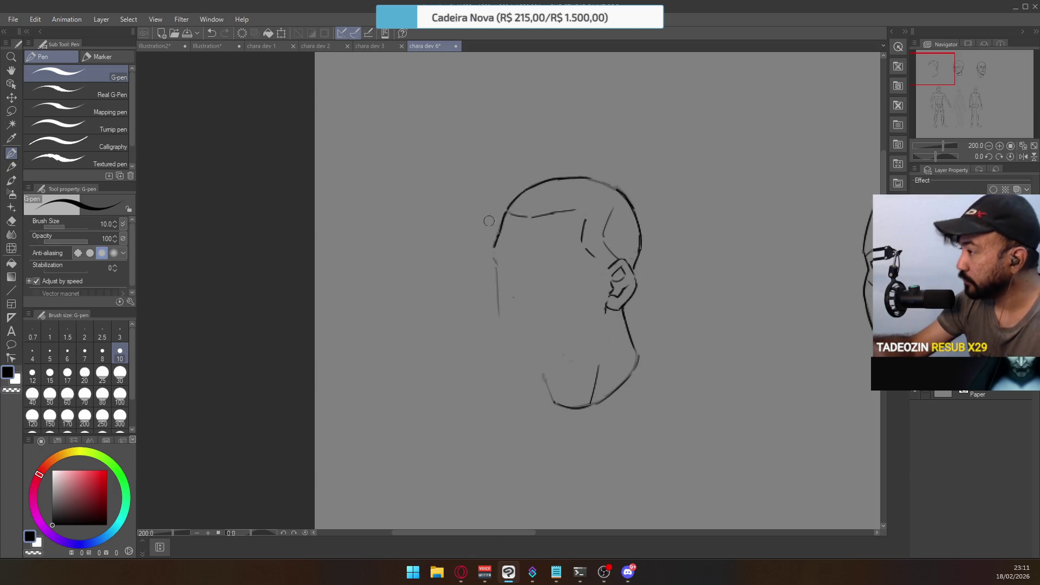
Draw the front profile of the face down toward the chin, retrying strokes with undo
key(ctrl+z)
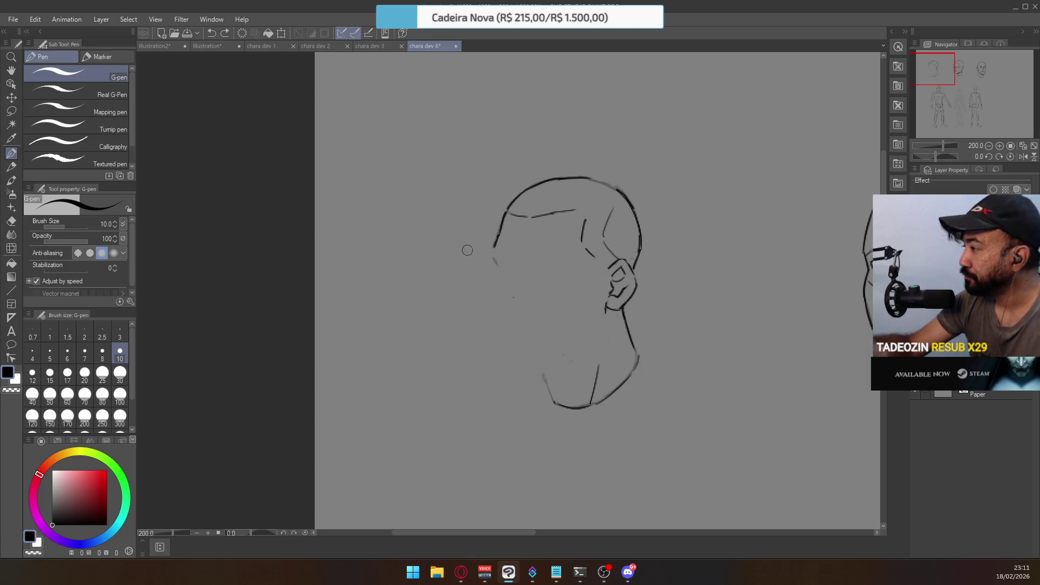
drag(498, 272, 493, 296)
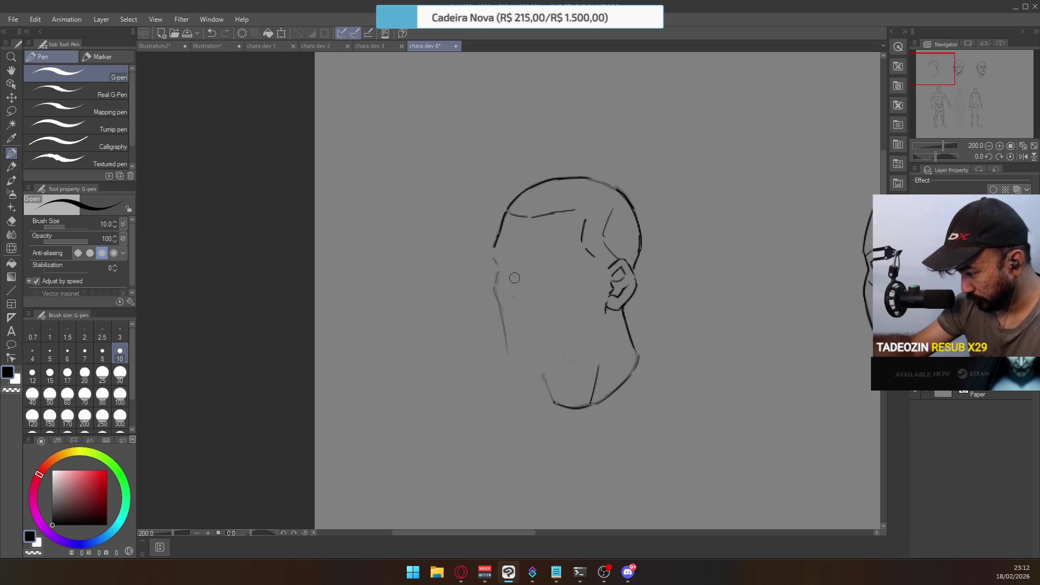
drag(496, 286, 512, 353)
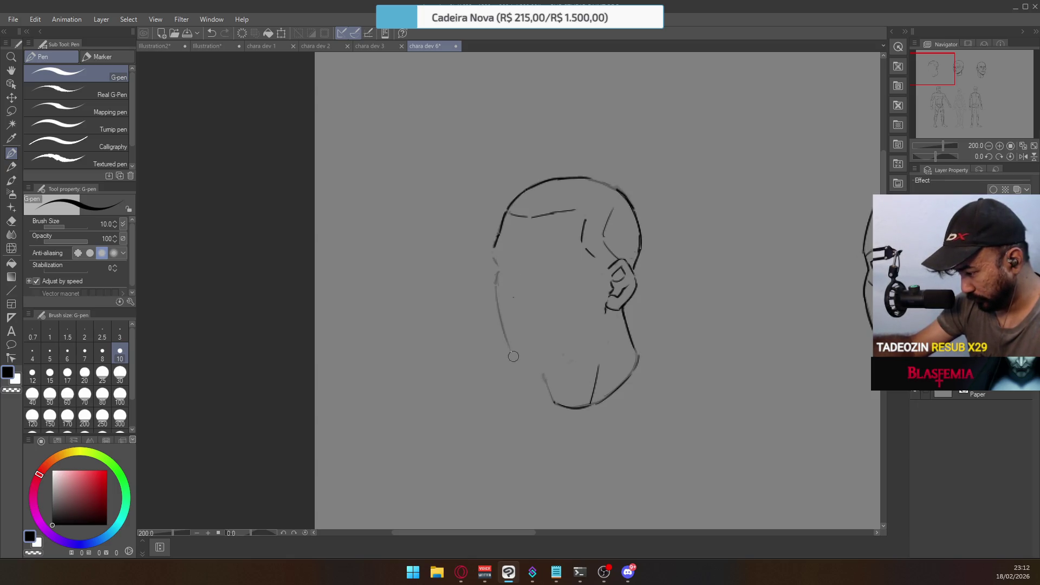
key(ctrl+z)
drag(495, 284, 514, 357)
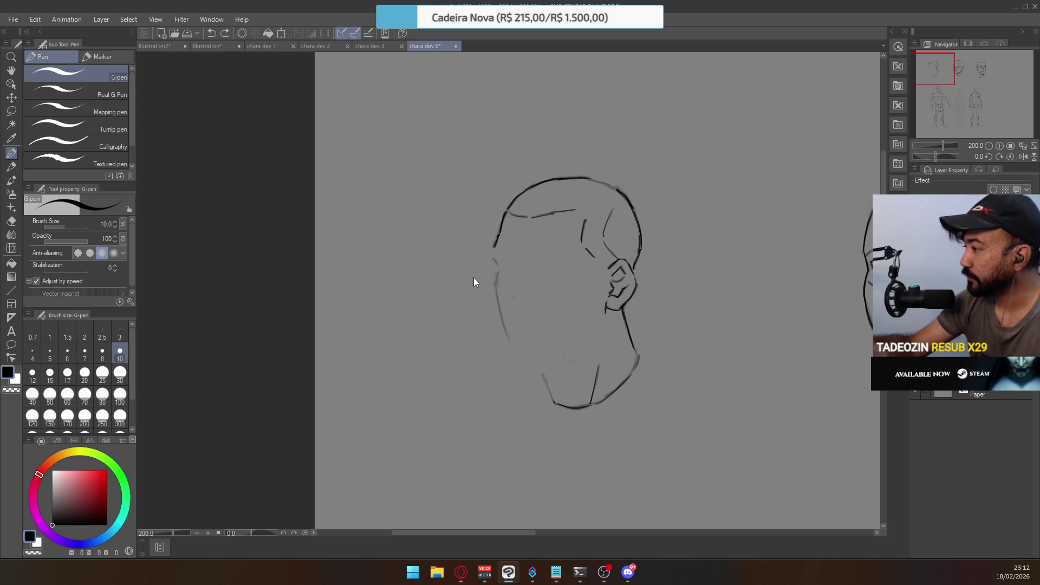
drag(498, 286, 503, 334)
key(ctrl+z)
mouse_move(497, 285)
mouse_down()
mouse_move(500, 347)
mouse_move(556, 361)
mouse_up()
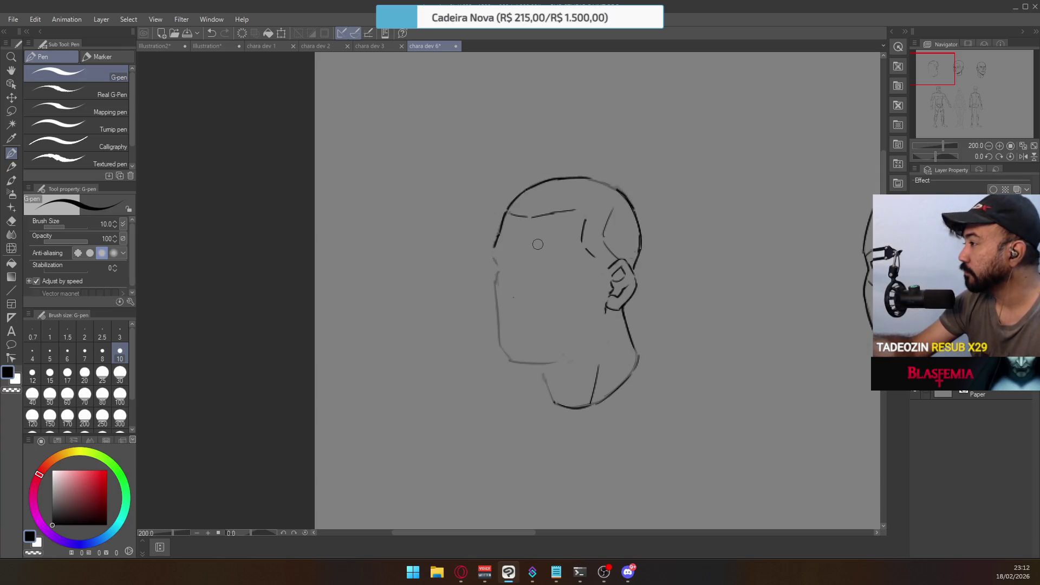
Draw the bottom line of the jaw and the jawline rising up to the ear
key(ctrl+z)
drag(508, 360, 545, 358)
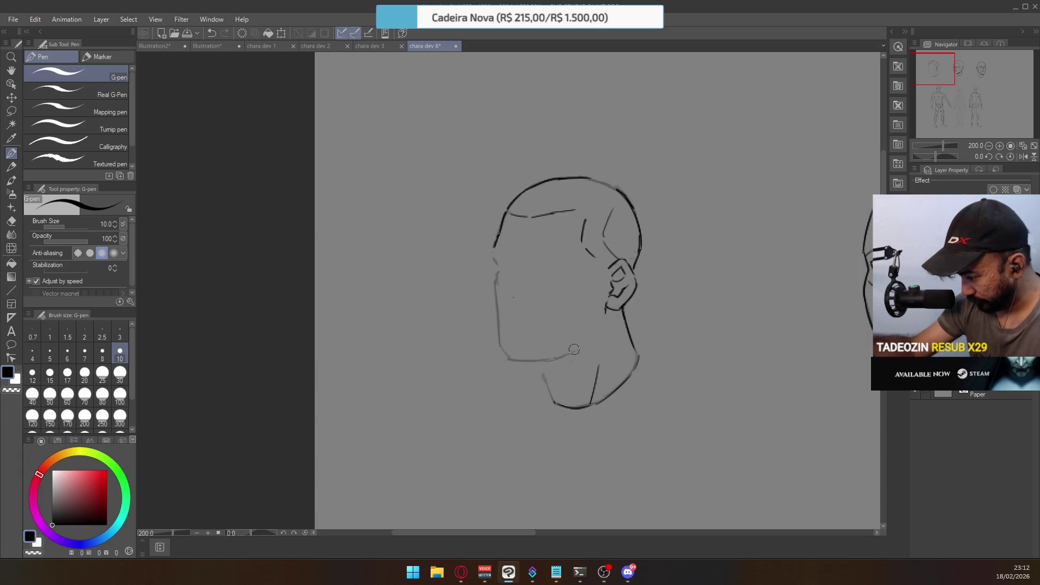
key(ctrl+z)
drag(596, 329, 606, 315)
key(ctrl+z)
drag(570, 356, 607, 308)
drag(573, 353, 607, 314)
drag(573, 350, 604, 316)
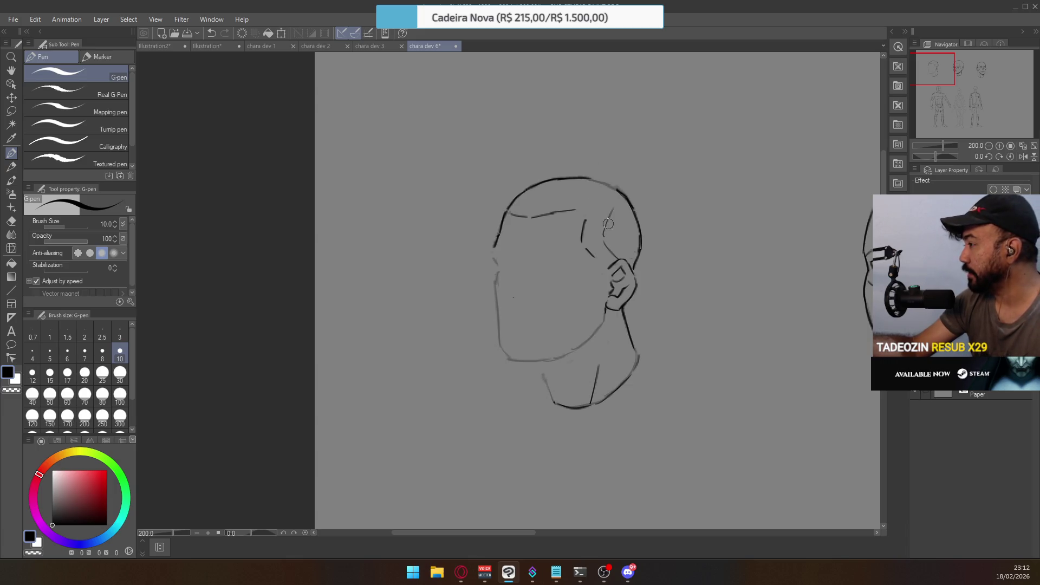
key(ctrl+plus)
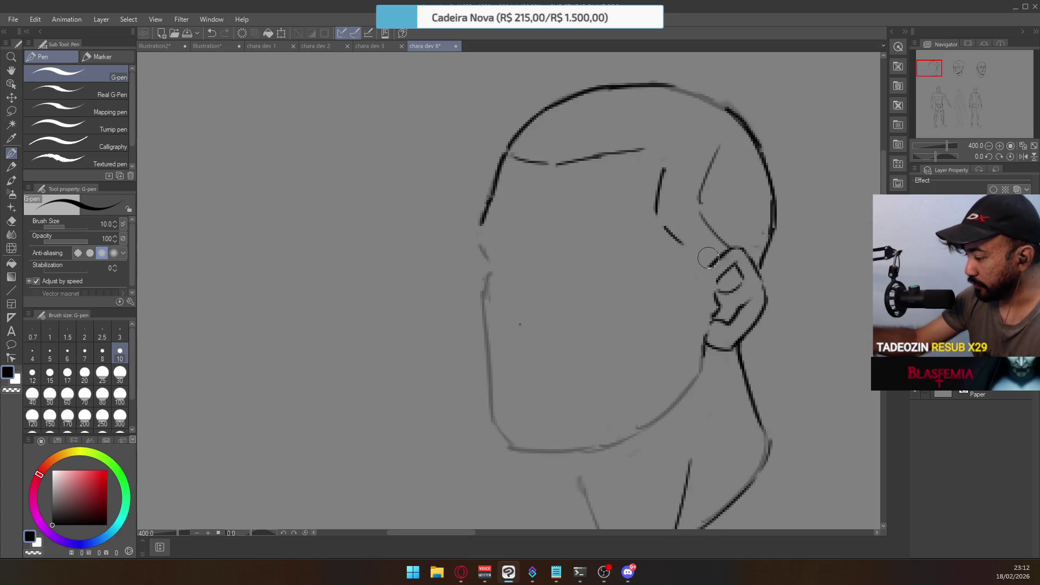
Erase the old upper-left head line with the Hard eraser
key(e)
drag(483, 186, 488, 198)
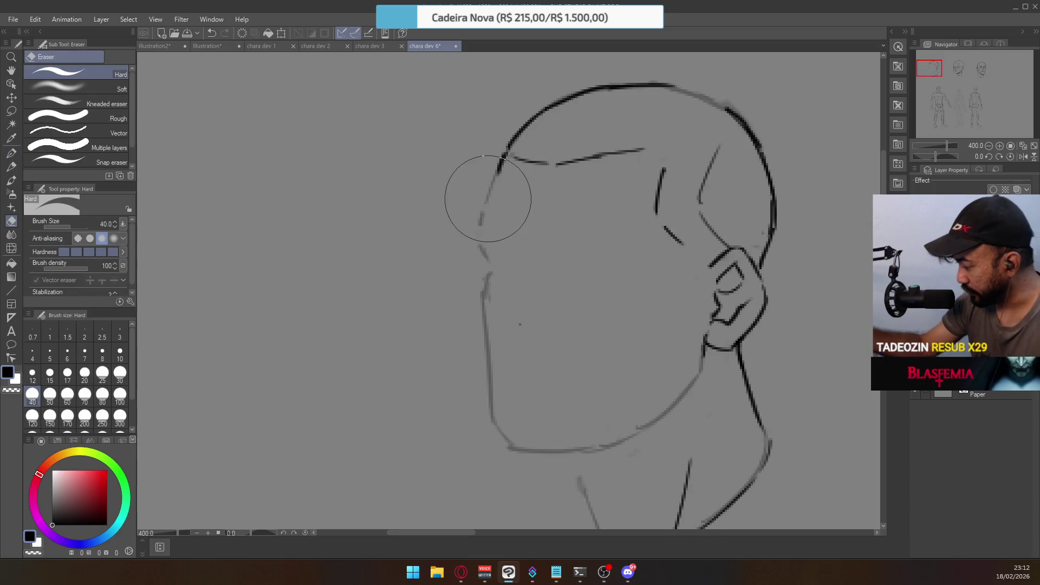
mouse_move(453, 158)
mouse_down()
mouse_move(483, 209)
mouse_move(482, 238)
mouse_move(494, 227)
mouse_up()
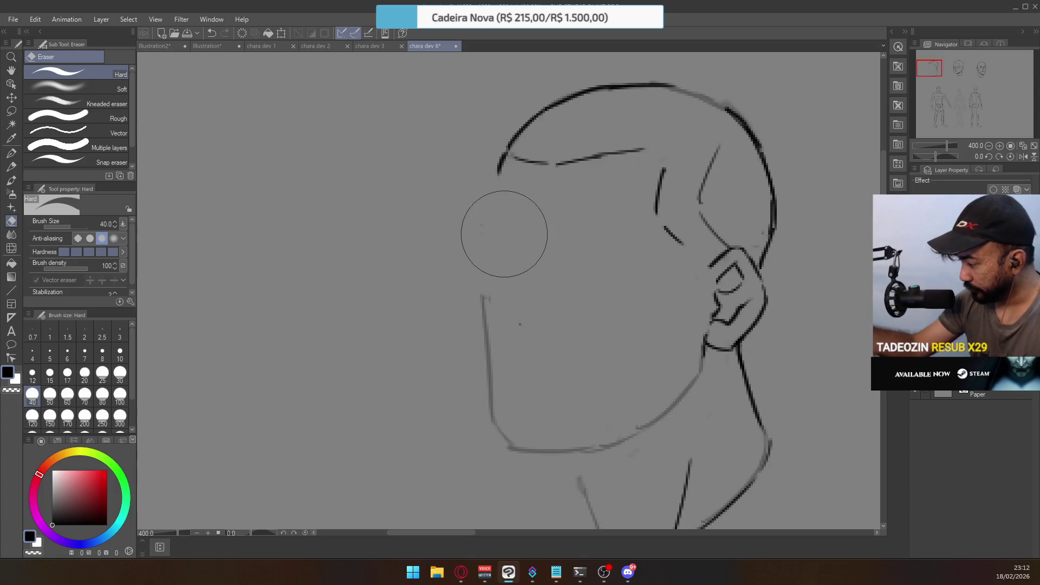
Redraw the face contour with the G-pen from the forehead down past the cheek
click(10, 153)
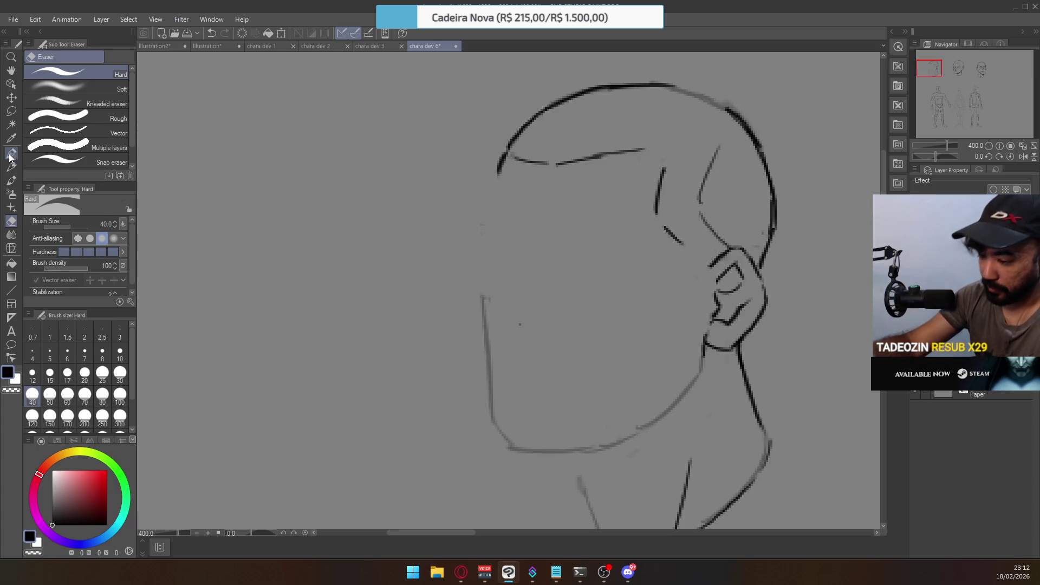
drag(495, 177, 497, 253)
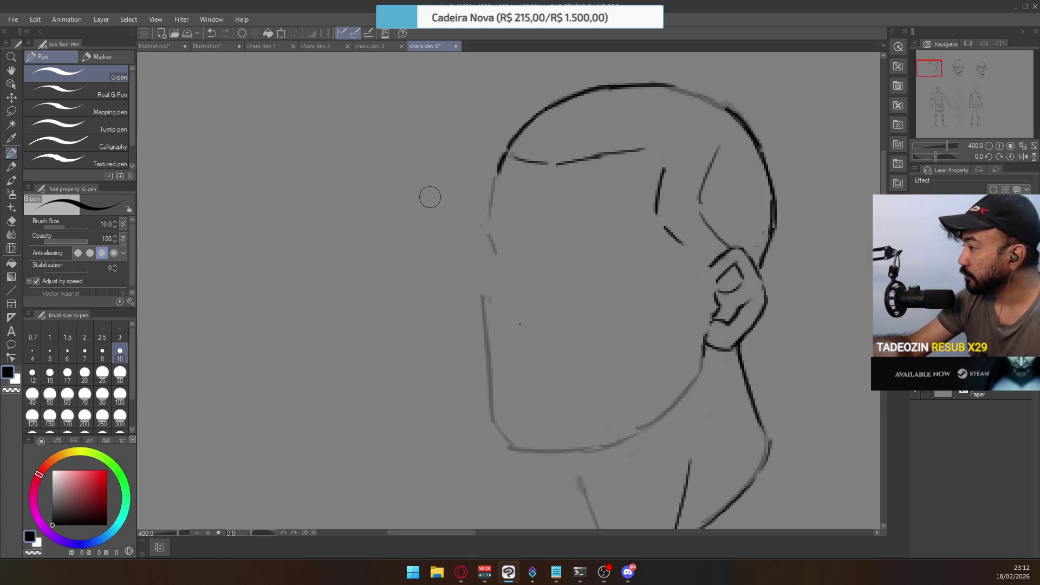
drag(493, 265, 486, 284)
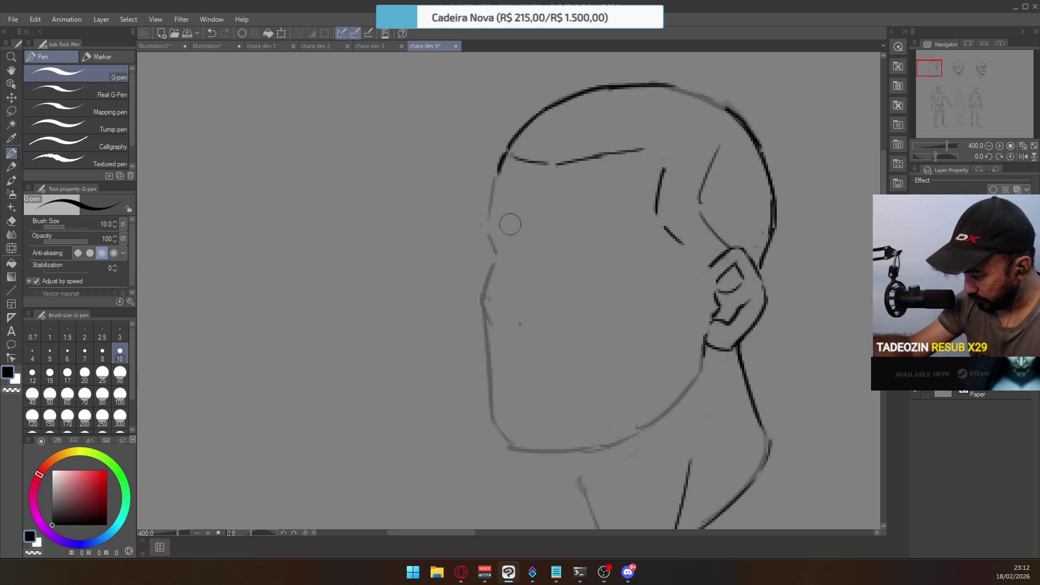
key(e)
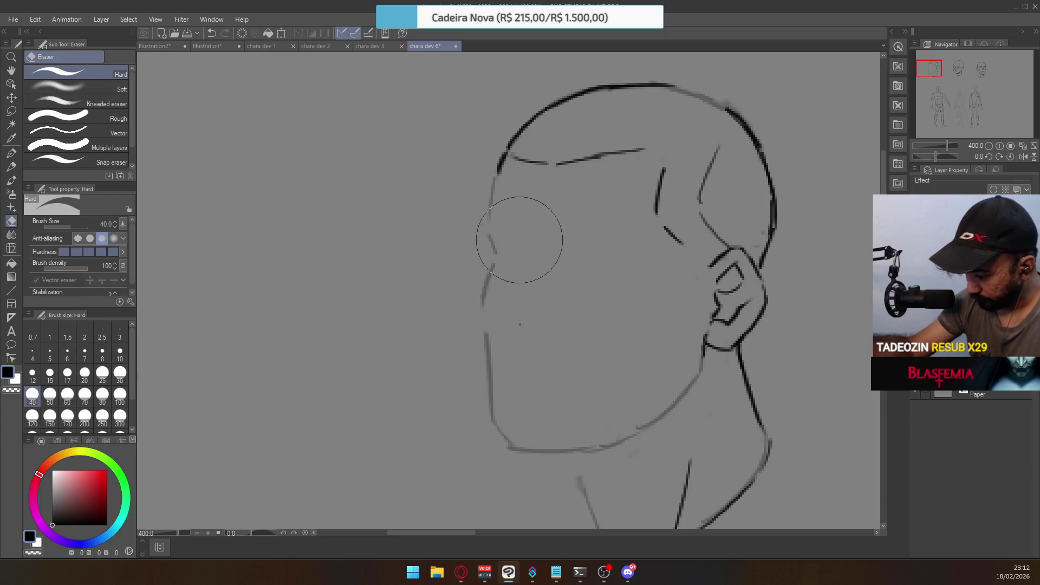
drag(453, 298, 483, 302)
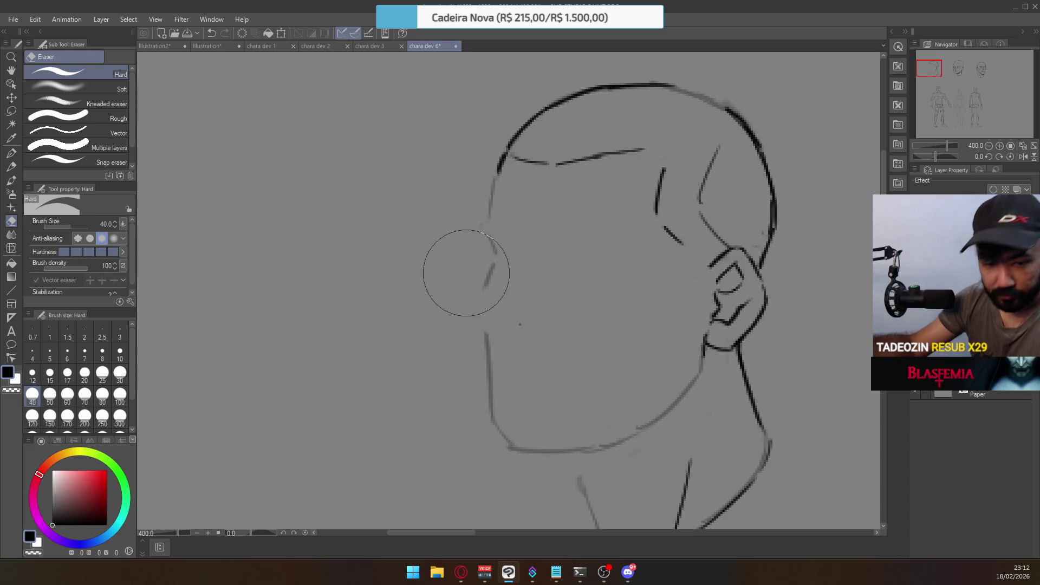
key(p)
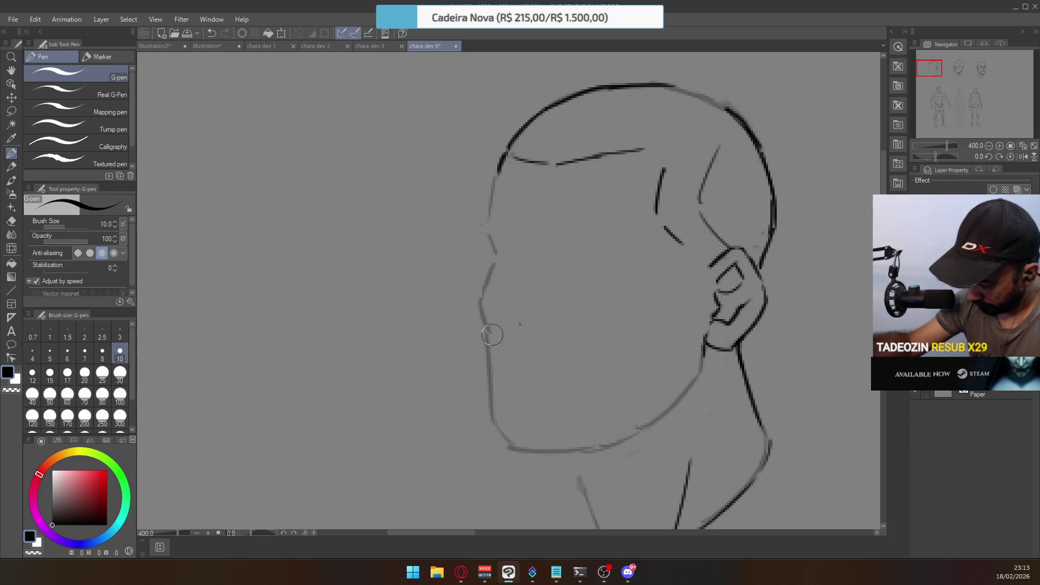
drag(484, 288, 491, 329)
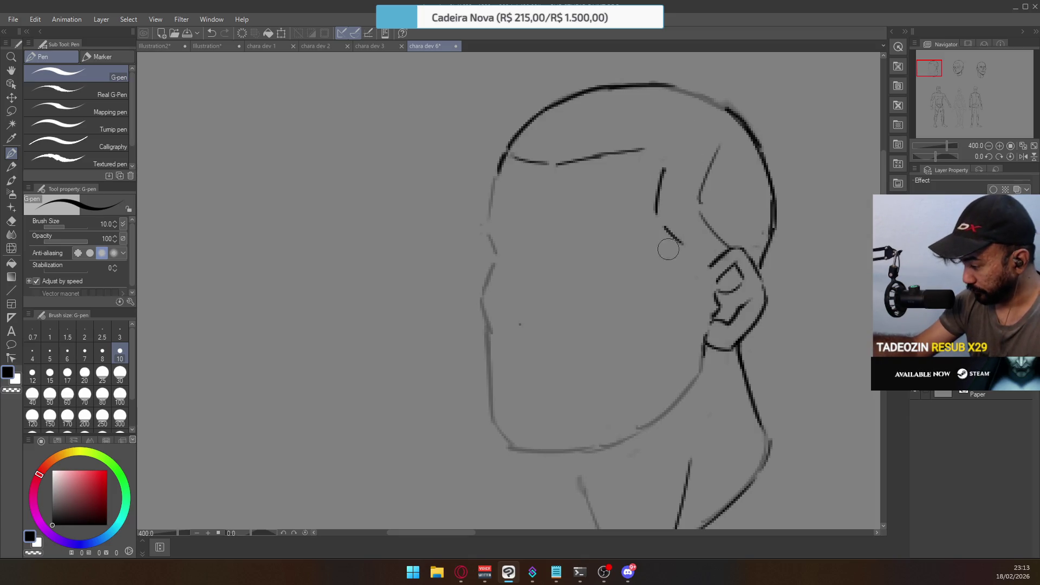
scroll(675, 285, down, 2)
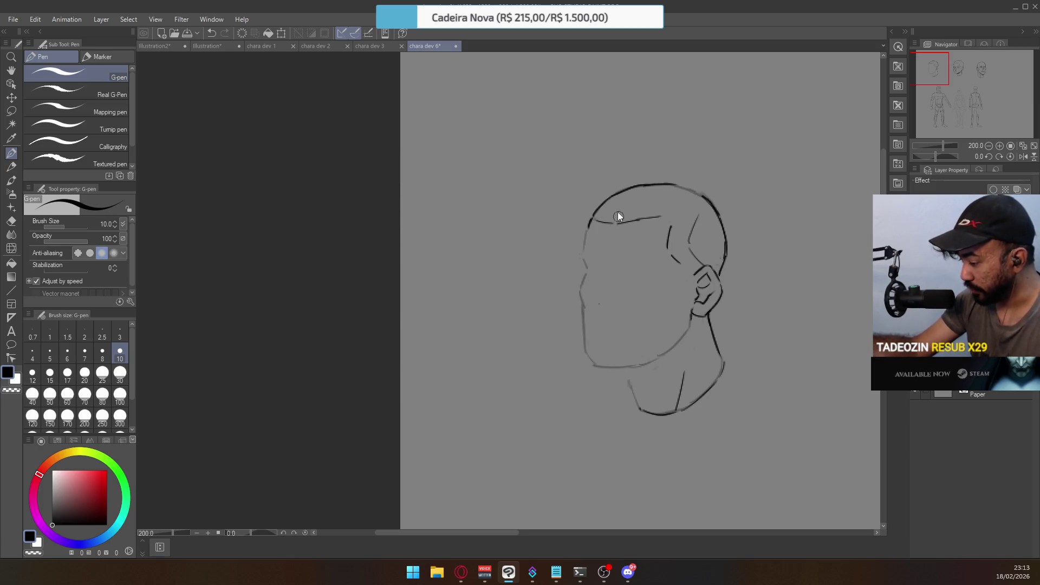
Undo the darker outline stroke and erase the hairline stroke and upper head outline
click(623, 234)
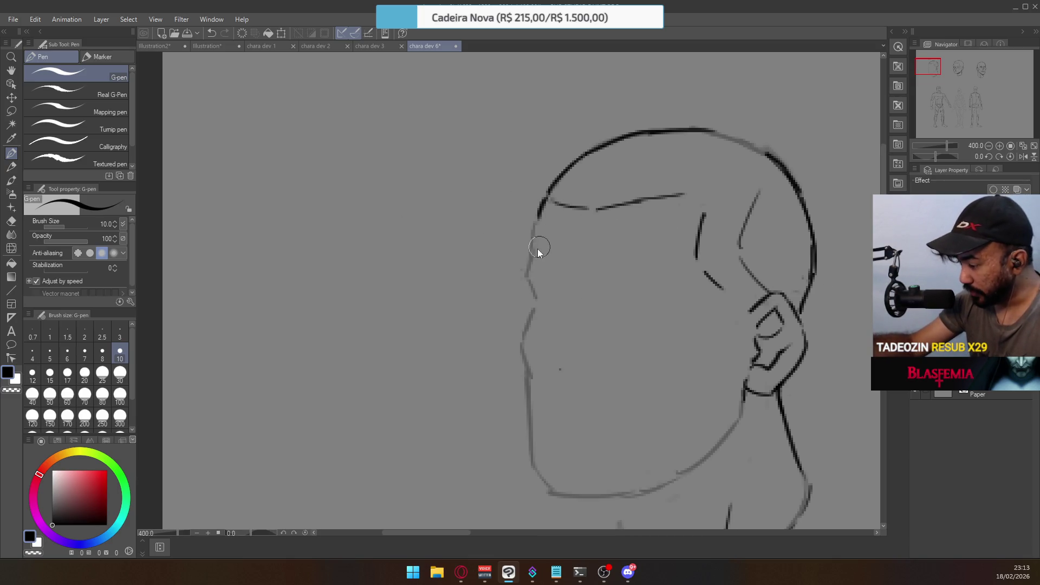
key(ctrl+z)
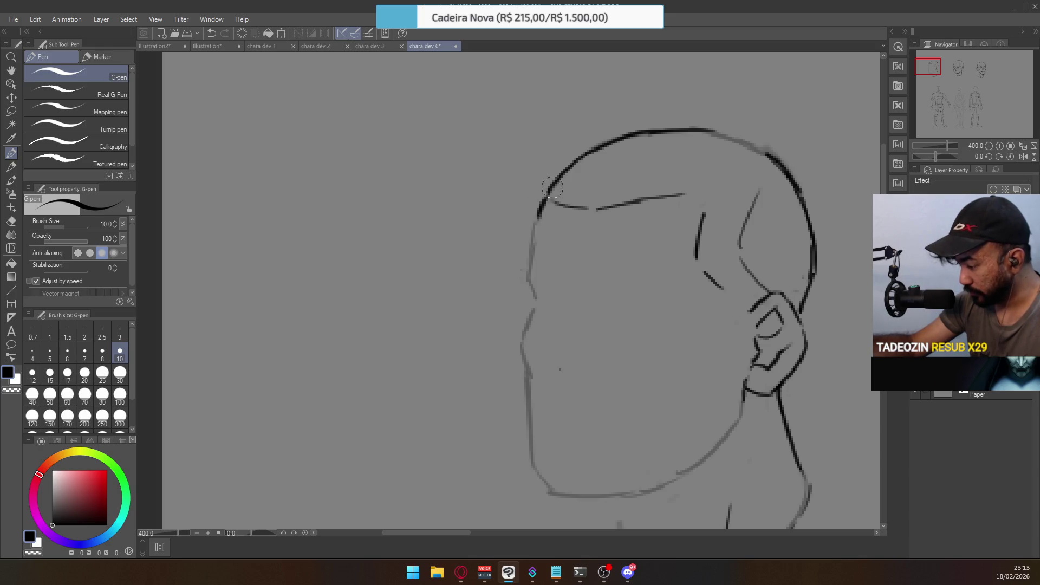
key(e)
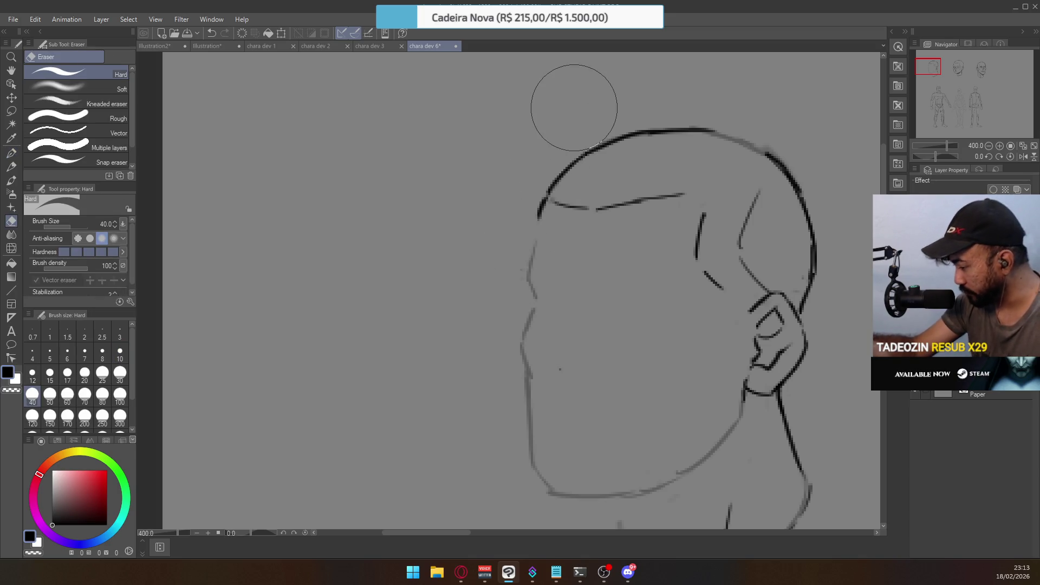
mouse_move(534, 190)
mouse_down()
mouse_move(522, 197)
mouse_move(665, 194)
mouse_up()
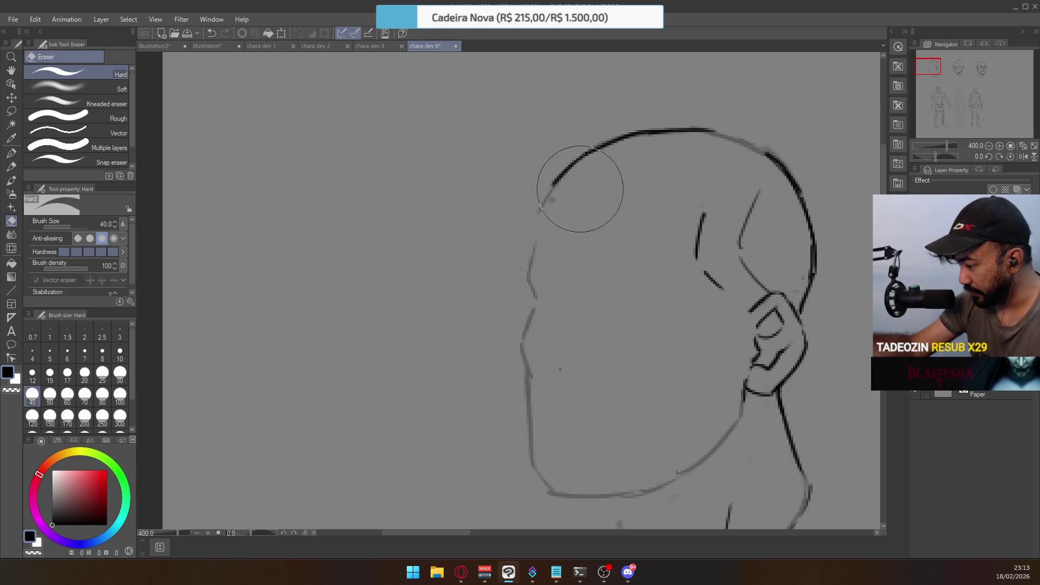
mouse_move(545, 186)
mouse_down()
mouse_move(541, 205)
mouse_move(535, 197)
mouse_up()
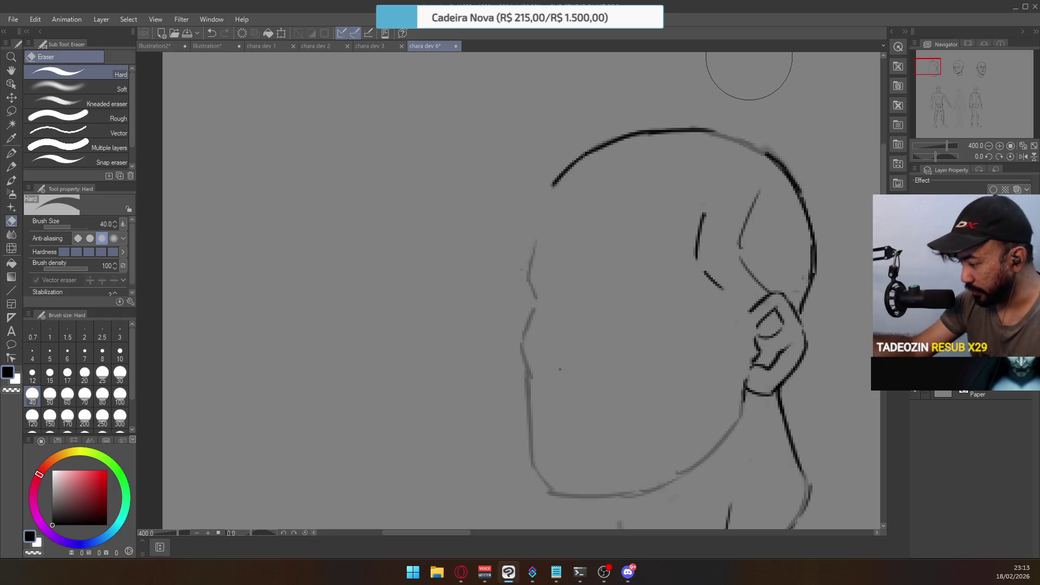
Draw a new forehead line along the head's left side joining the skull curve
click(11, 153)
drag(532, 255, 548, 206)
key(ctrl+z)
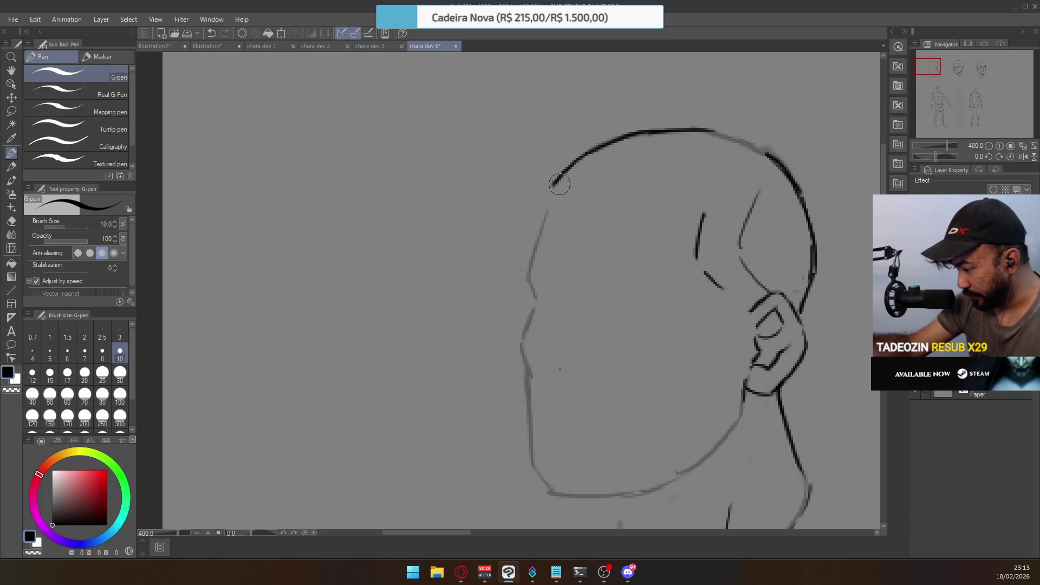
drag(533, 277, 546, 207)
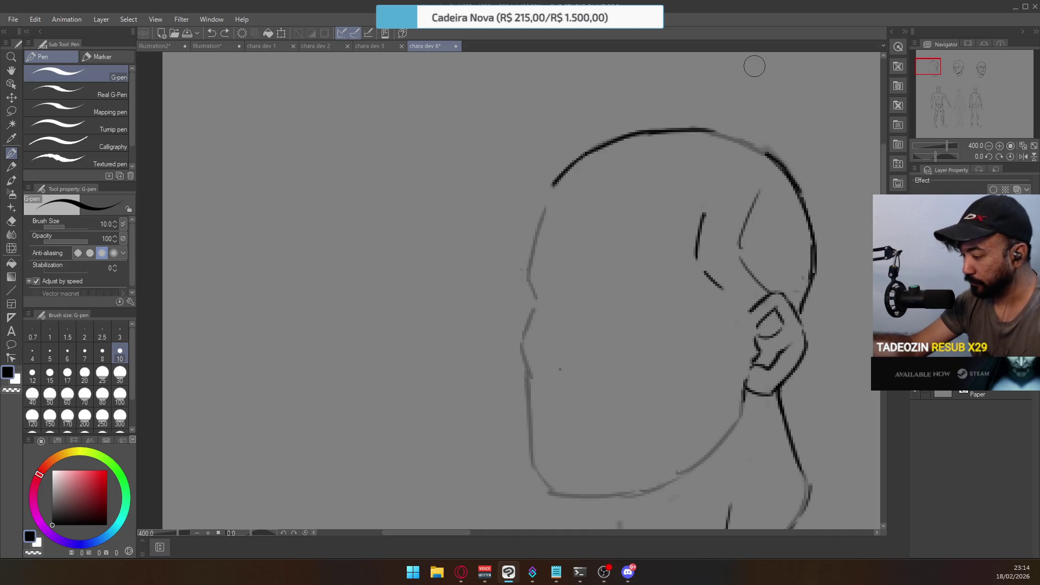
key(e)
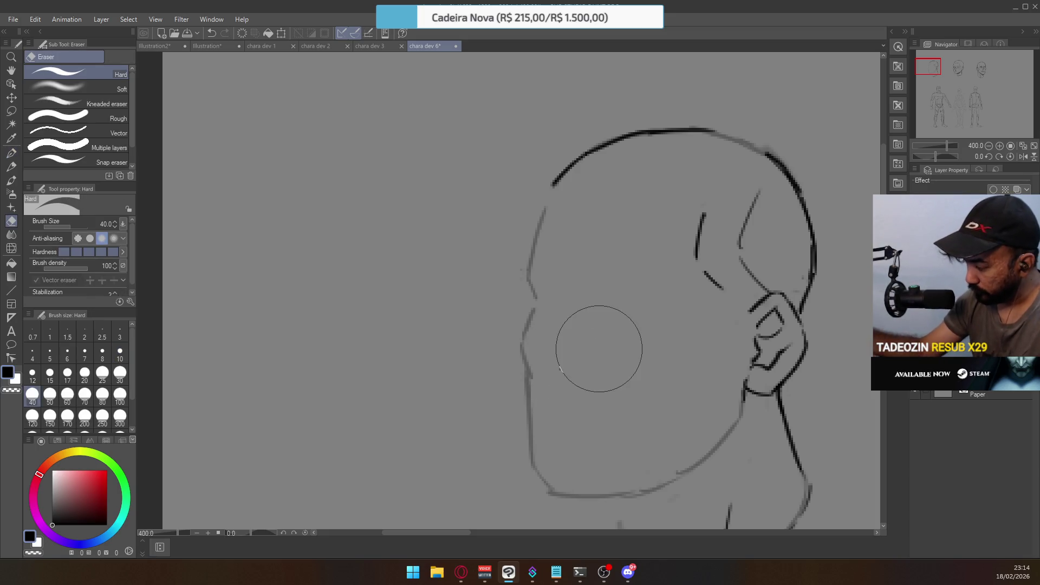
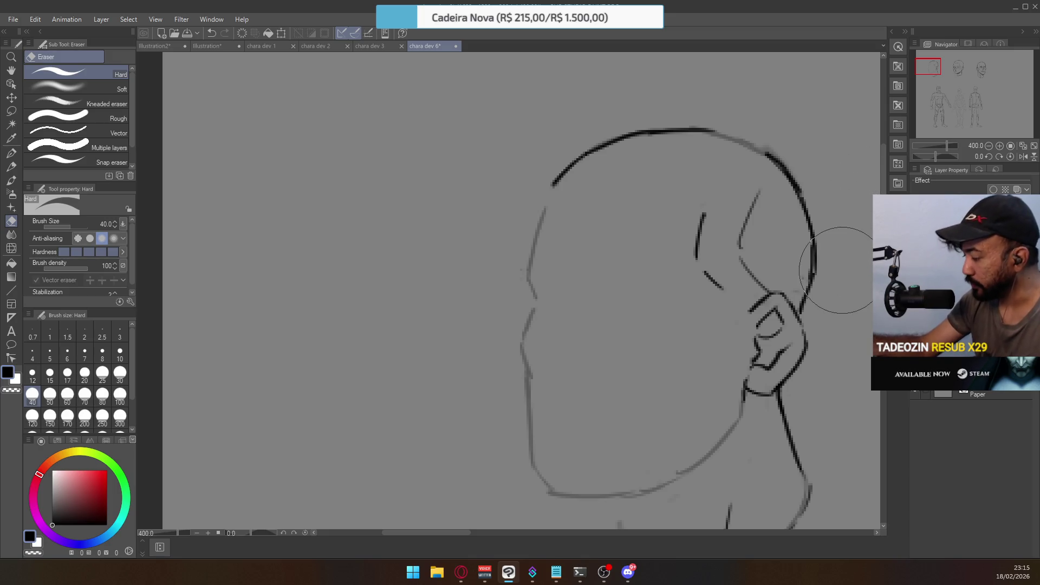
Erase a short piece of the chin line and redraw it with the G-pen to close the gap
drag(652, 269, 615, 225)
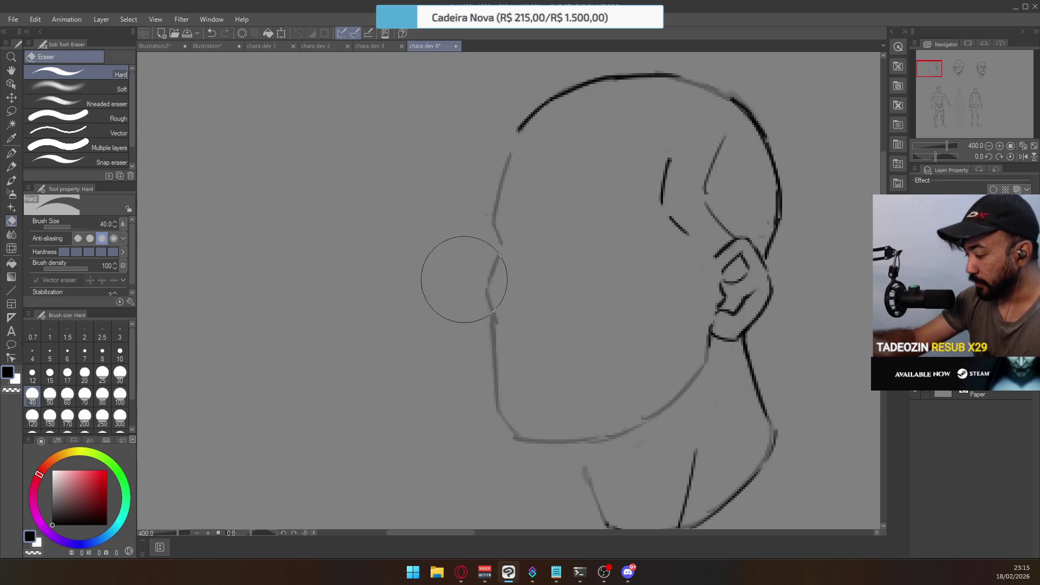
click(491, 358)
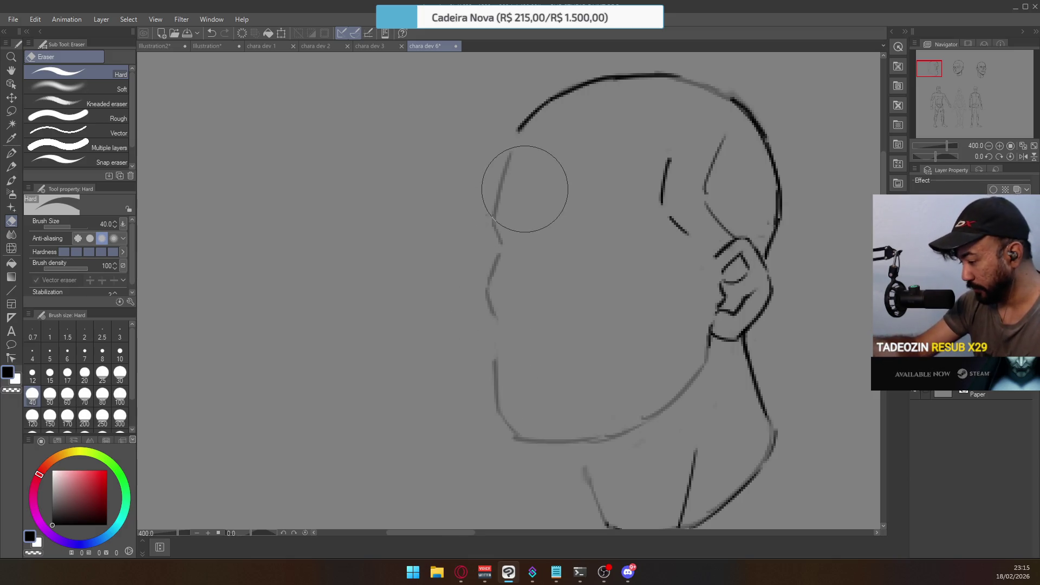
key(p)
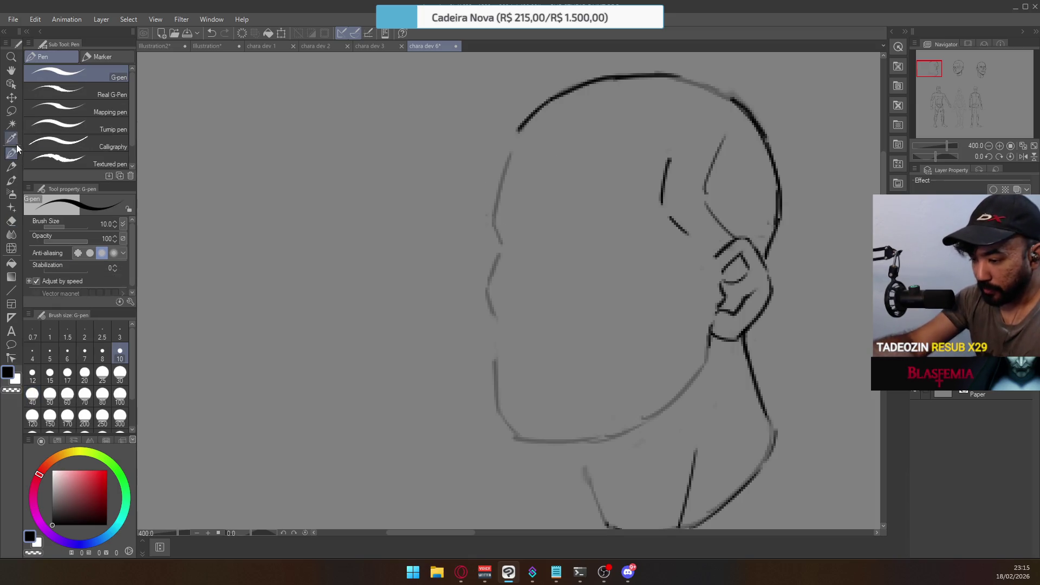
drag(498, 319, 495, 382)
key(ctrl+z)
drag(495, 317, 494, 382)
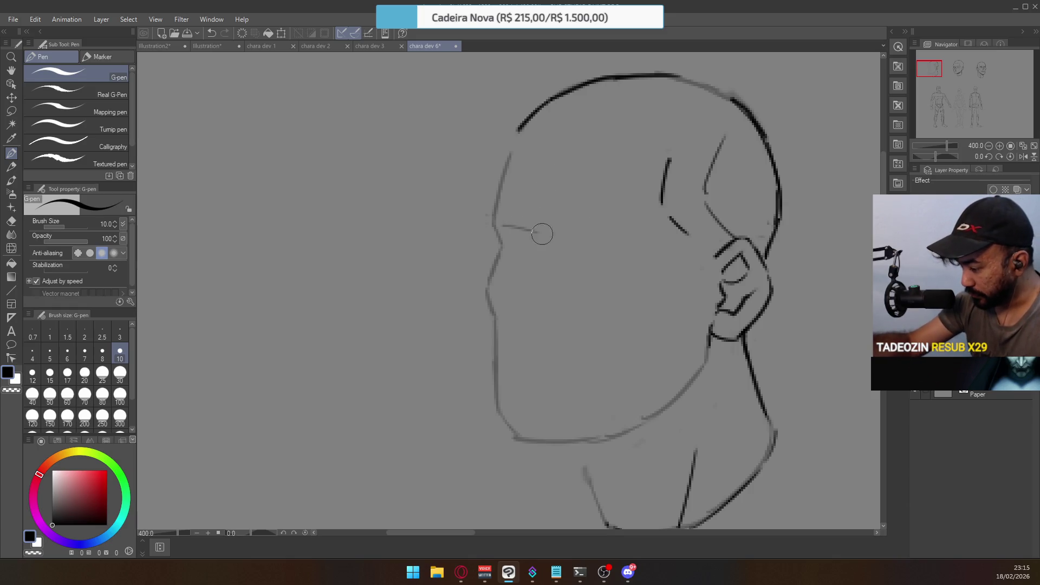
Ink the brow line toward the ear and the lower eye-socket line, undoing stray strokes
drag(502, 223, 570, 236)
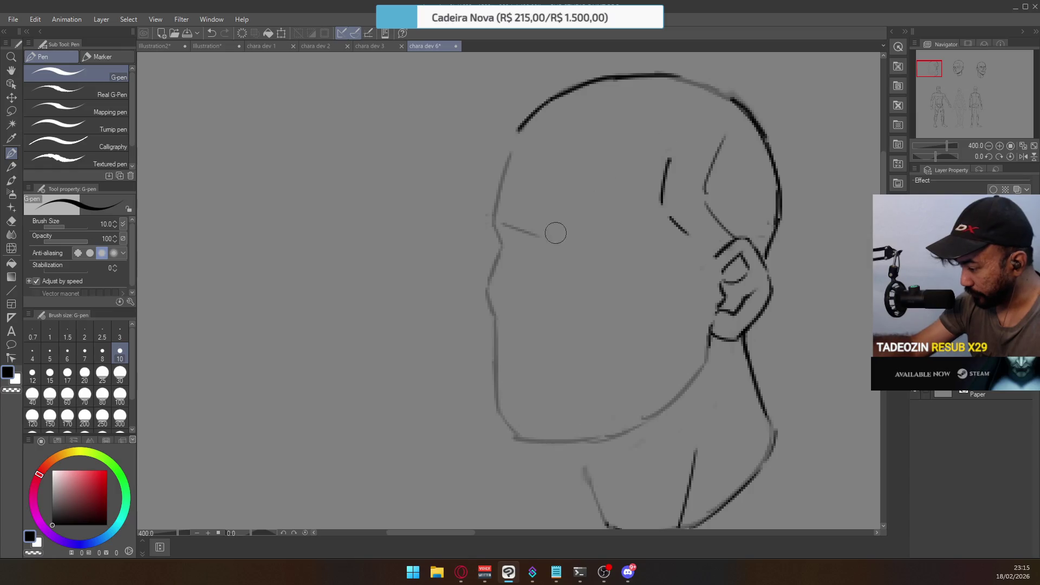
mouse_move(569, 235)
mouse_down()
mouse_move(659, 234)
mouse_move(674, 252)
mouse_move(626, 297)
mouse_up()
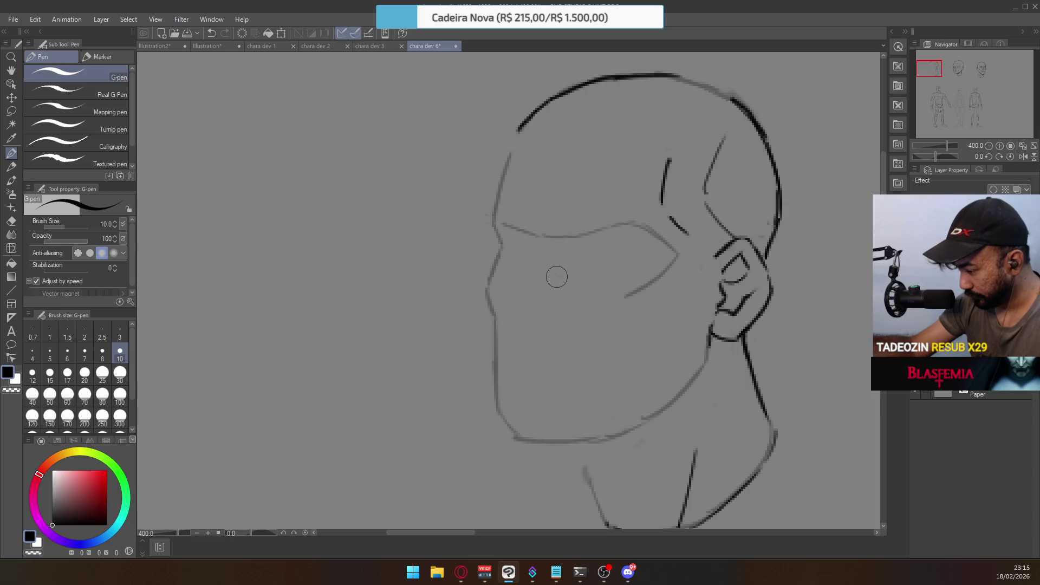
key(ctrl+z)
drag(541, 275, 639, 285)
key(ctrl+z)
key(ctrl+z)
mouse_move(564, 274)
mouse_down()
mouse_move(643, 295)
mouse_move(596, 283)
mouse_move(626, 296)
mouse_up()
key(ctrl+z)
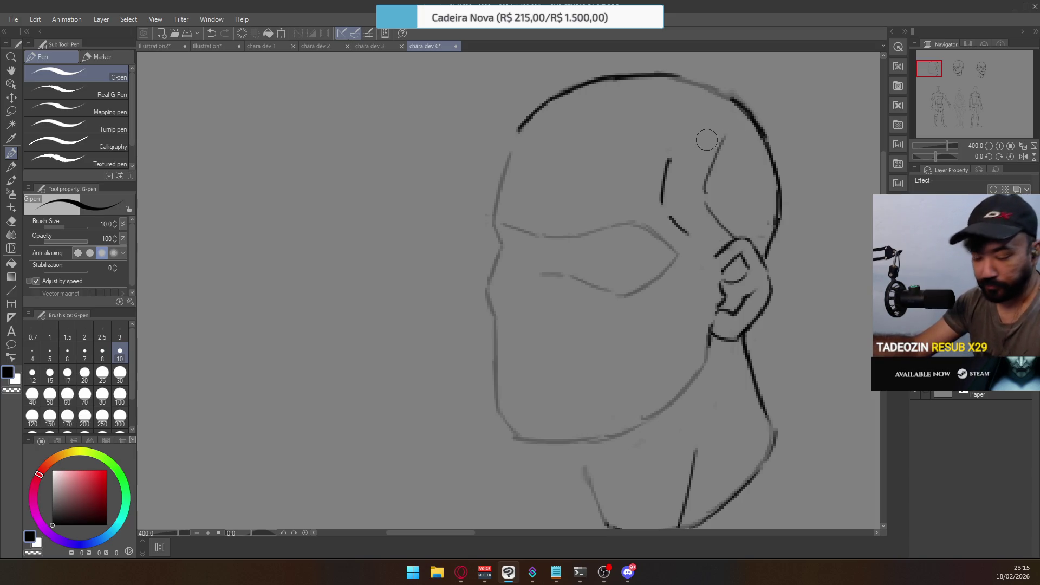
scroll(690, 195, down, 5)
Cancel the Delete Layer confirmation so the layer is kept
scroll(607, 265, up, 3)
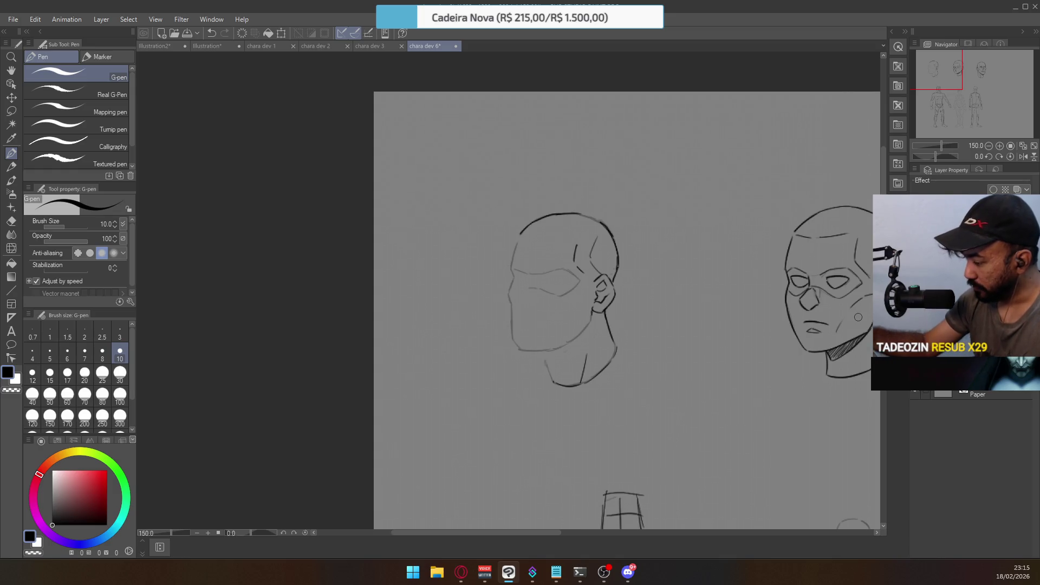
key(Delete)
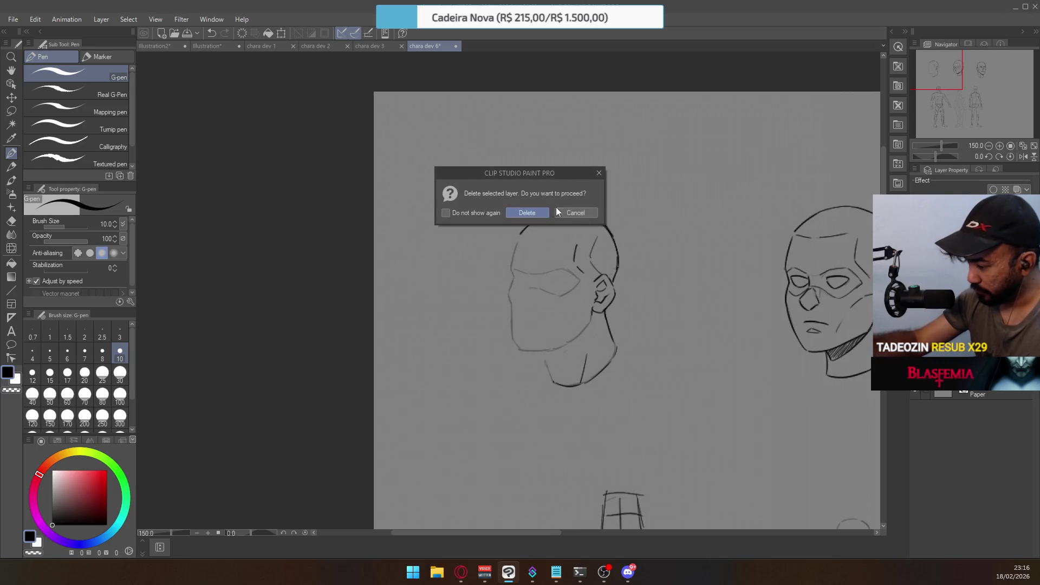
click(576, 216)
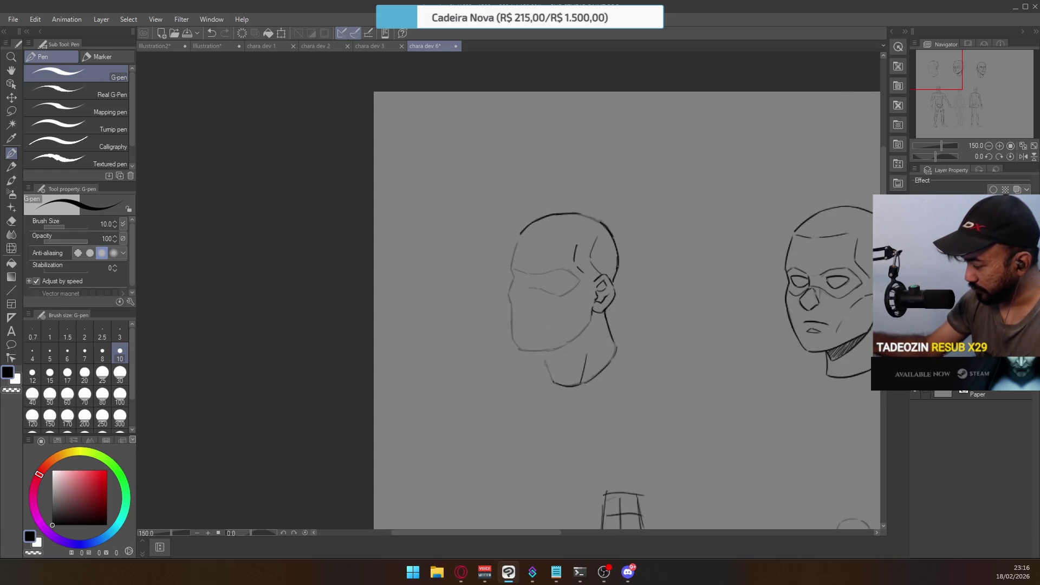
Erase the ink along the head top, the neck stroke and the chin lines with the Hard eraser
key(e)
mouse_move(515, 226)
mouse_down()
mouse_move(538, 232)
mouse_move(576, 220)
mouse_move(623, 248)
mouse_move(578, 244)
mouse_up()
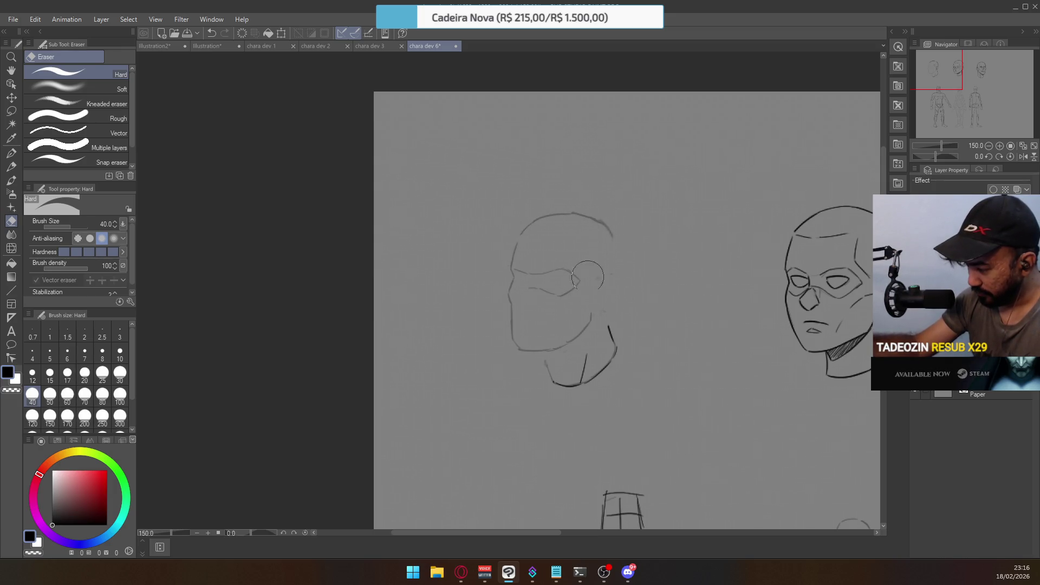
mouse_move(583, 360)
mouse_down()
mouse_move(562, 390)
mouse_move(591, 325)
mouse_move(622, 332)
mouse_up()
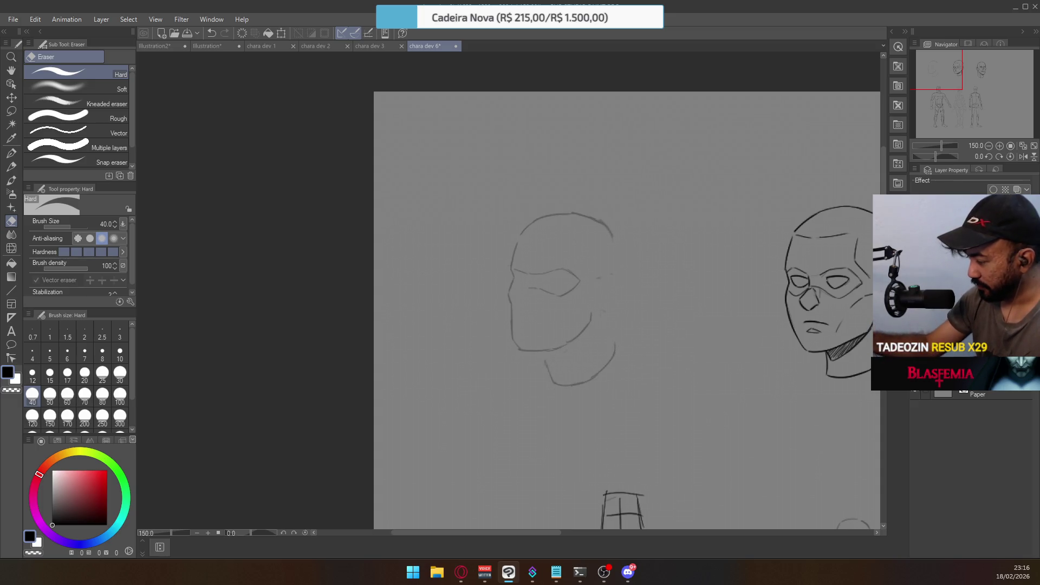
scroll(543, 269, up, 1)
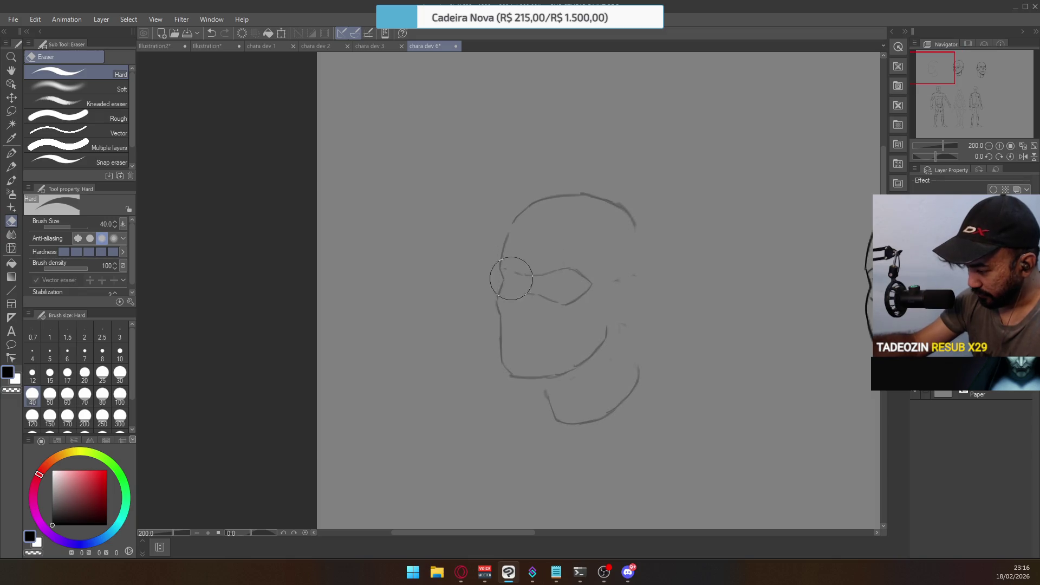
Erase the ear, cheek and eye strokes, then draw a new jaw line along the head's bottom
drag(507, 265, 502, 287)
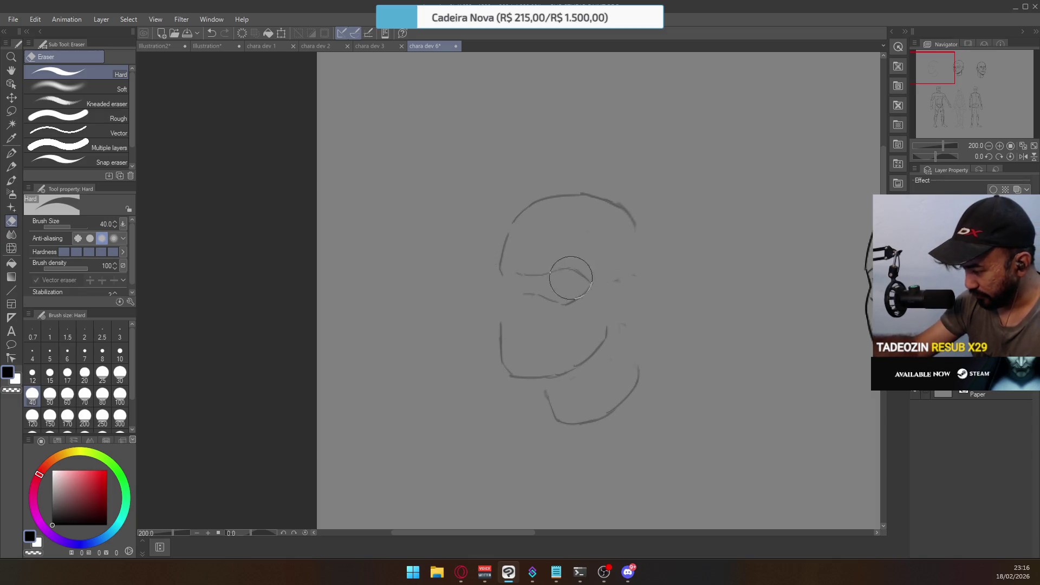
mouse_move(515, 283)
mouse_down()
mouse_move(529, 295)
mouse_move(557, 279)
mouse_move(615, 271)
mouse_move(641, 285)
mouse_up()
key(p)
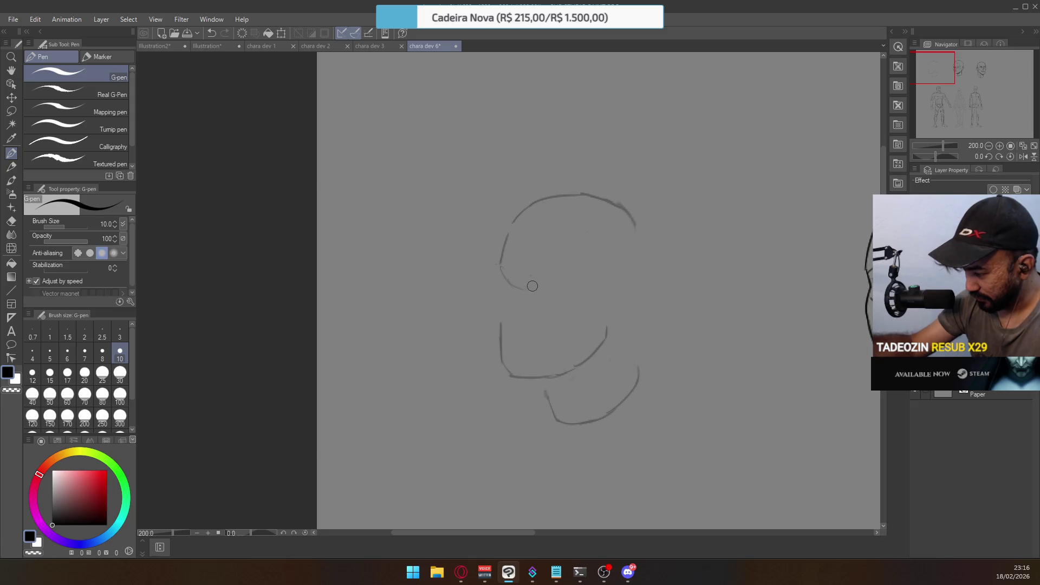
drag(528, 291, 623, 278)
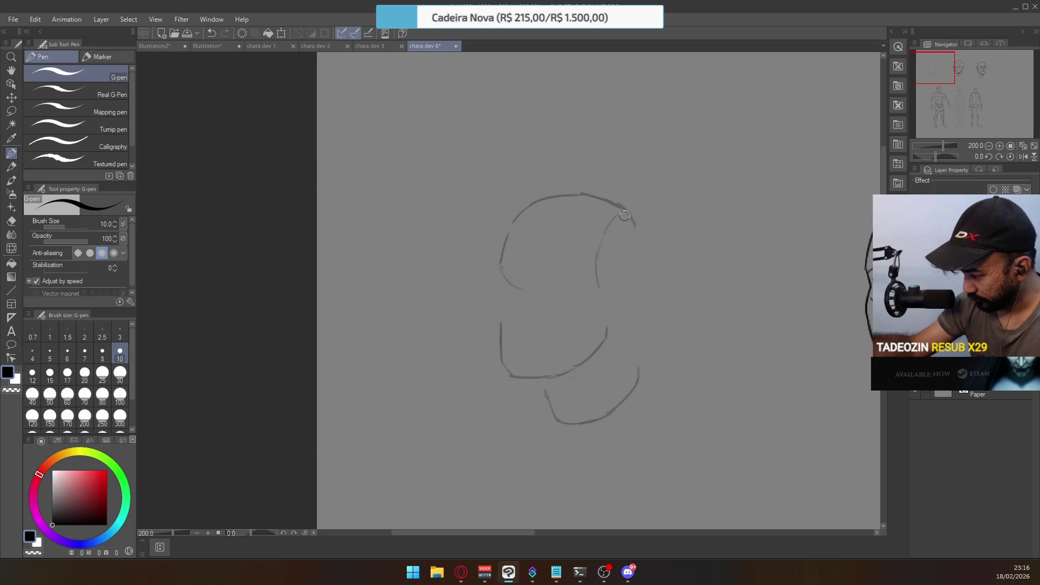
drag(600, 288, 625, 287)
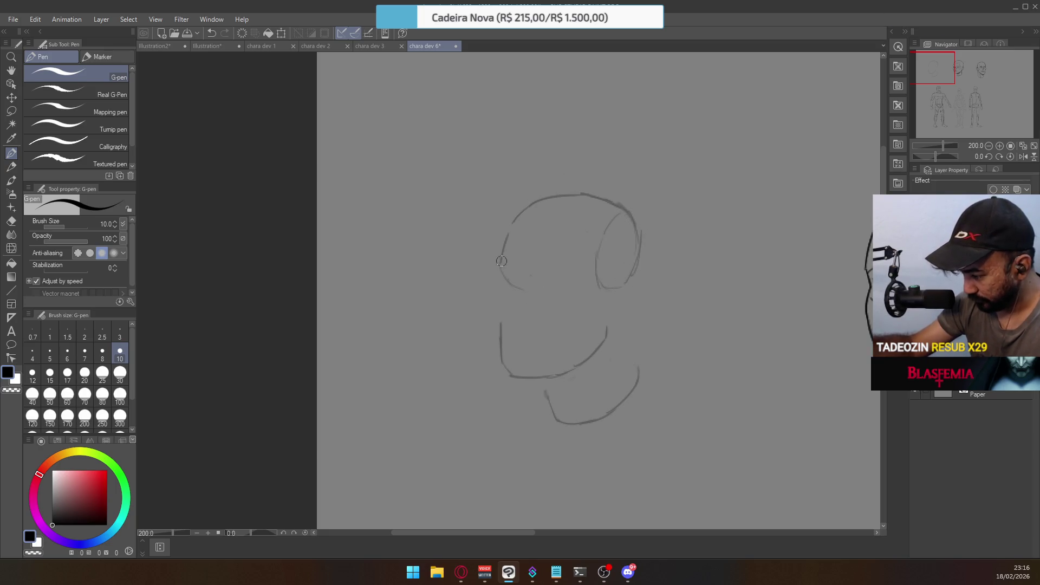
Wipe the lower-left contour and jaw, then extend the head's left side downward
key(e)
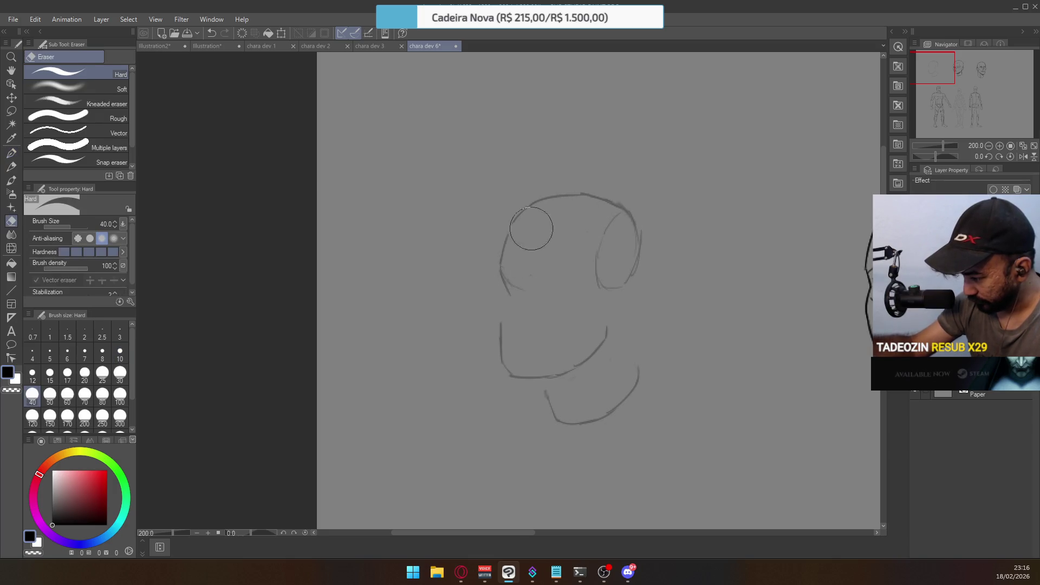
mouse_move(512, 305)
mouse_down()
mouse_move(493, 337)
mouse_move(599, 332)
mouse_move(610, 301)
mouse_up()
drag(509, 283, 508, 293)
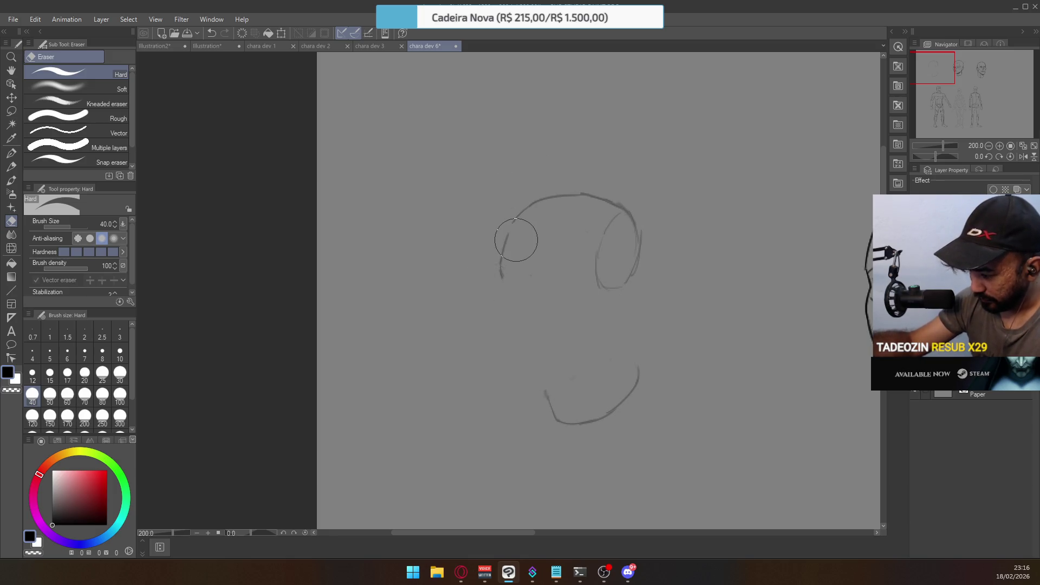
key(p)
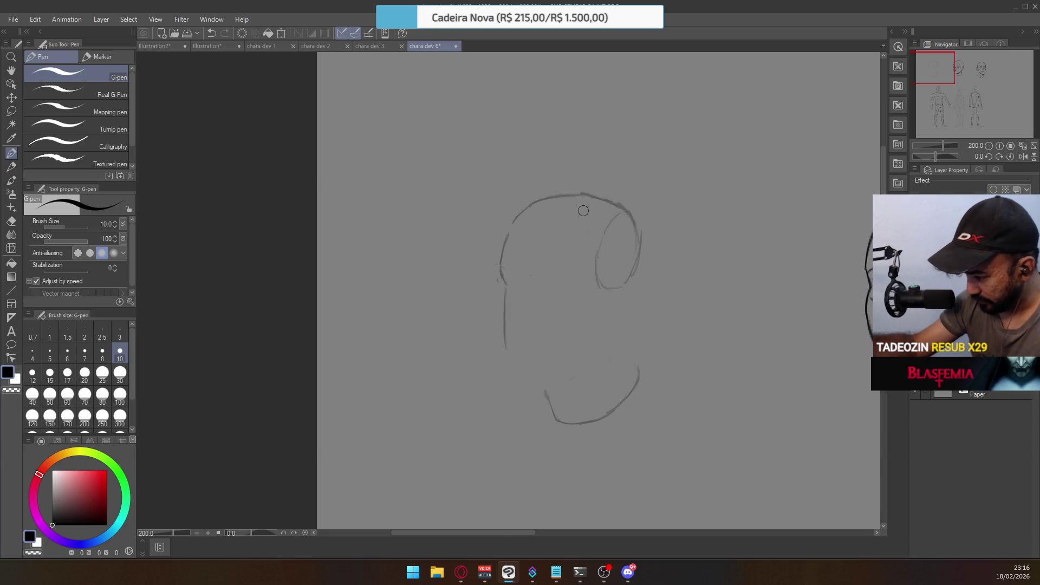
drag(508, 290, 502, 319)
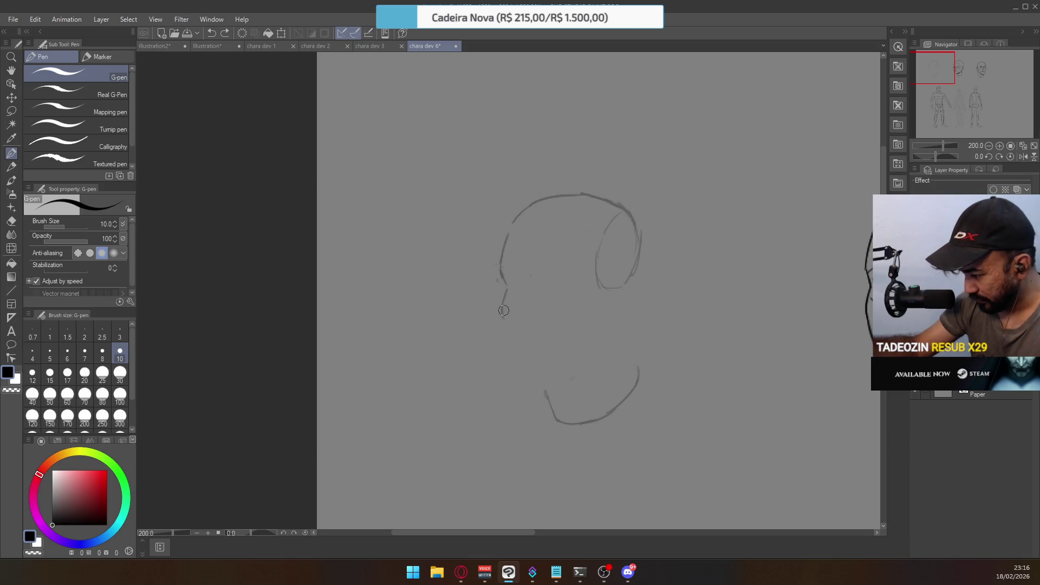
mouse_move(505, 352)
mouse_down()
mouse_move(505, 374)
mouse_move(561, 373)
mouse_move(545, 374)
mouse_move(599, 353)
mouse_move(612, 283)
mouse_move(600, 349)
mouse_up()
key(ctrl+z)
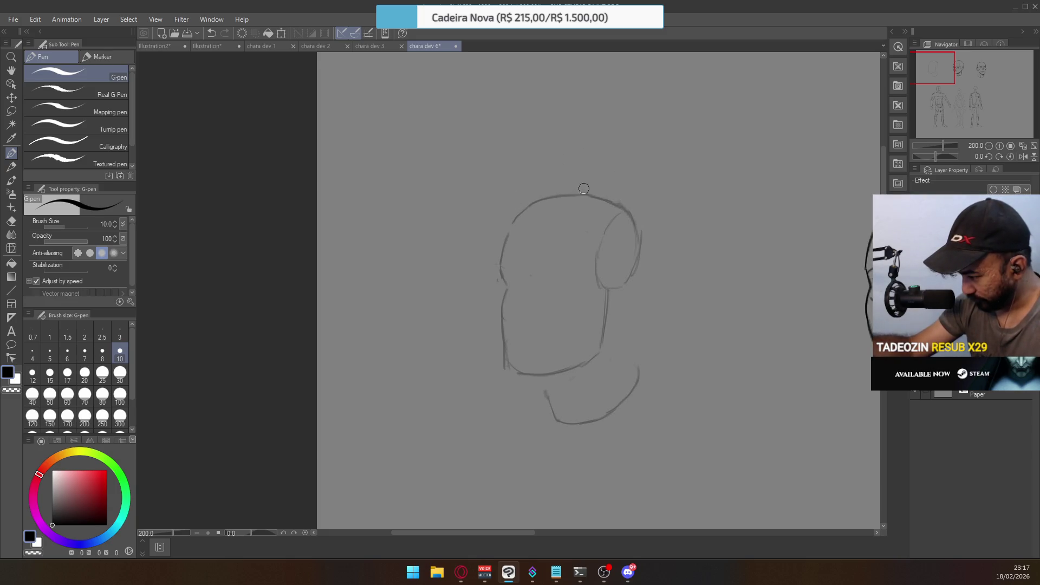
Erase part of the head-top lines and redraw the curve down the head's right side
key(e)
mouse_move(616, 198)
mouse_down()
mouse_move(617, 226)
mouse_move(627, 217)
mouse_move(641, 246)
mouse_move(622, 205)
mouse_move(615, 214)
mouse_move(606, 200)
mouse_move(611, 209)
mouse_up()
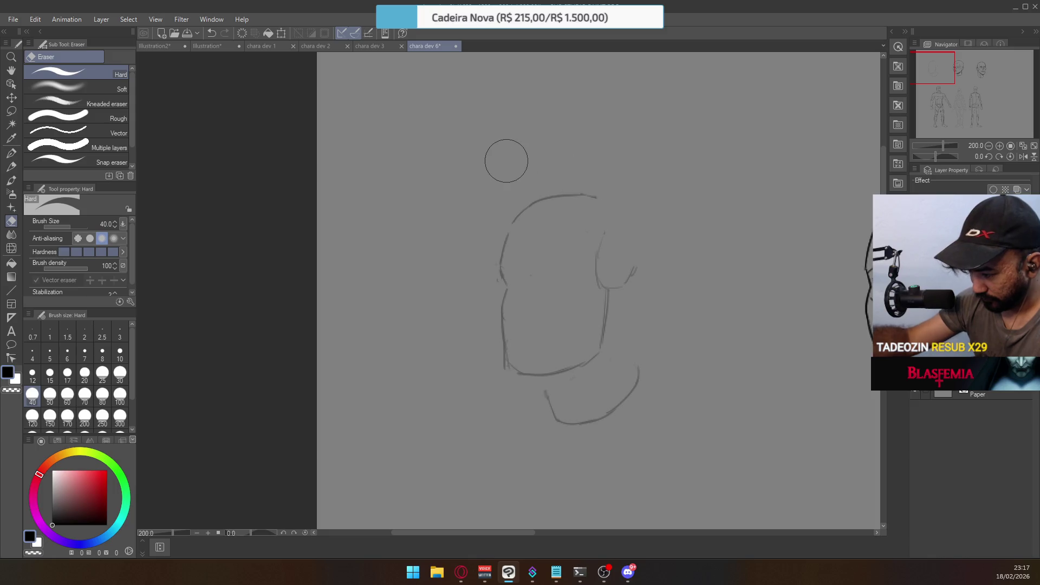
key(p)
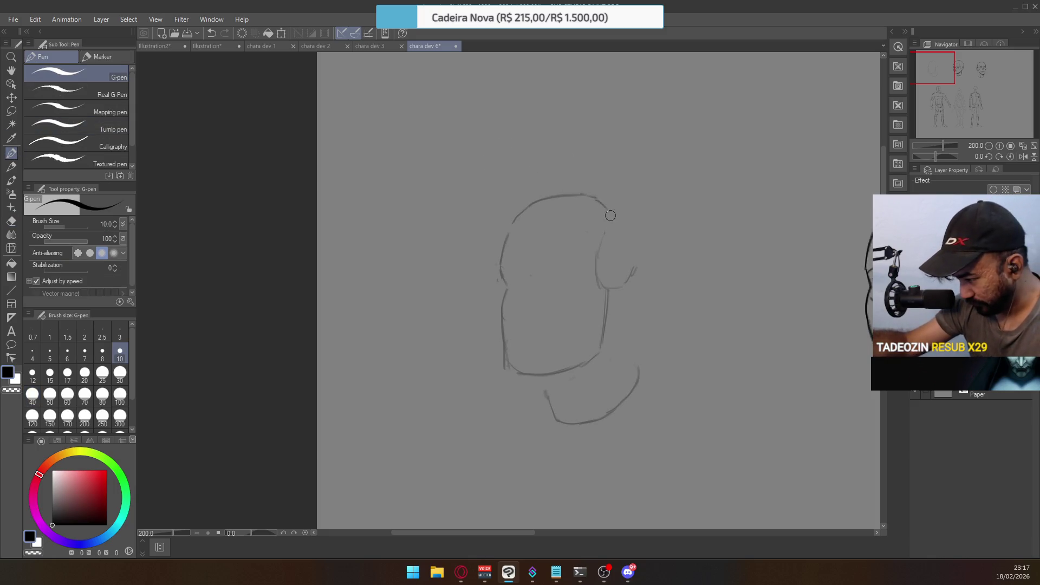
drag(599, 199, 622, 219)
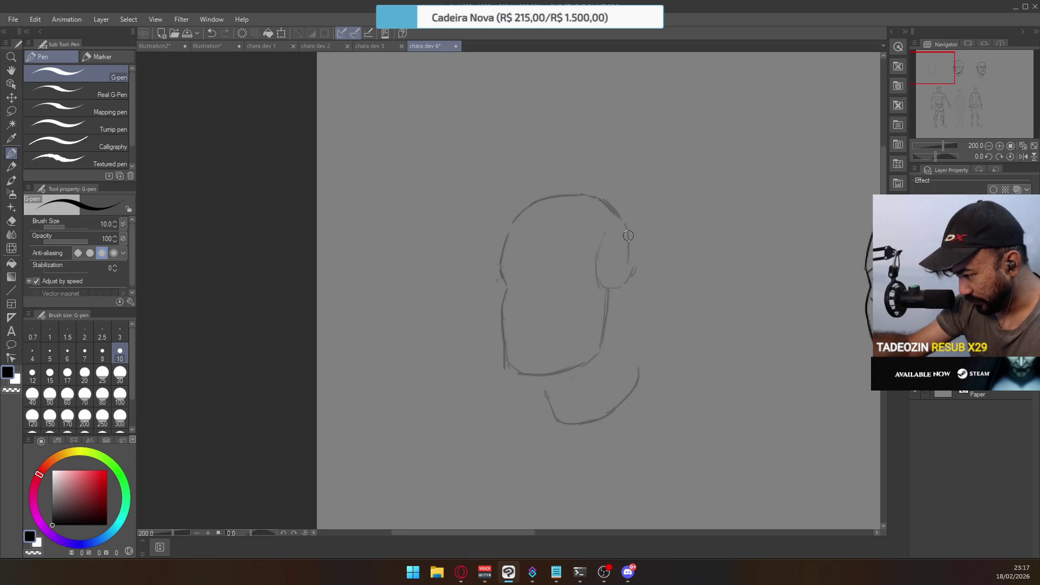
mouse_move(623, 224)
mouse_down()
mouse_move(626, 274)
mouse_move(637, 281)
mouse_move(600, 232)
mouse_move(612, 279)
mouse_up()
Redraw the head's right outline as a smaller side oval and trim the left outline
key(e)
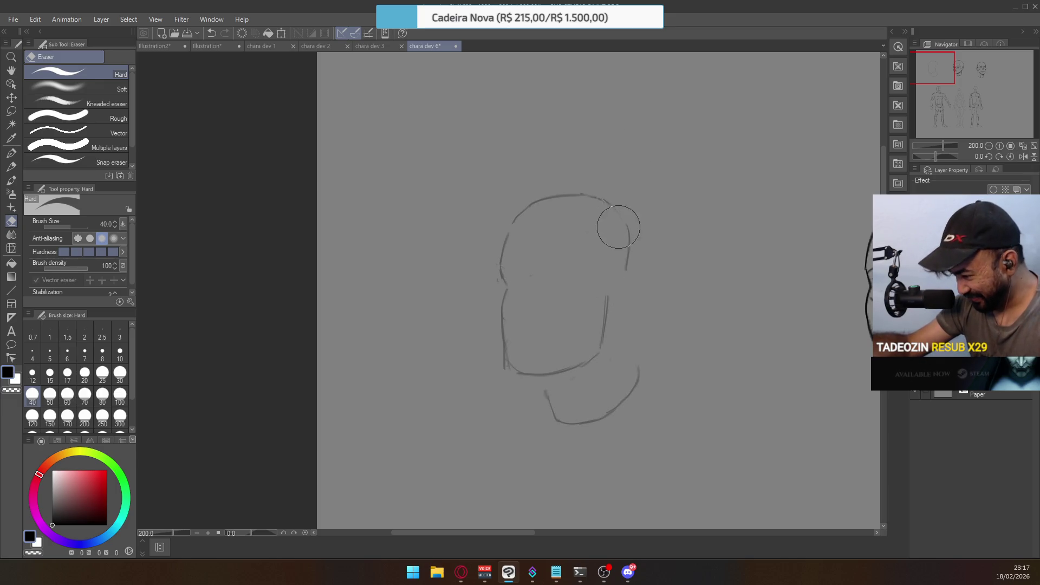
key(p)
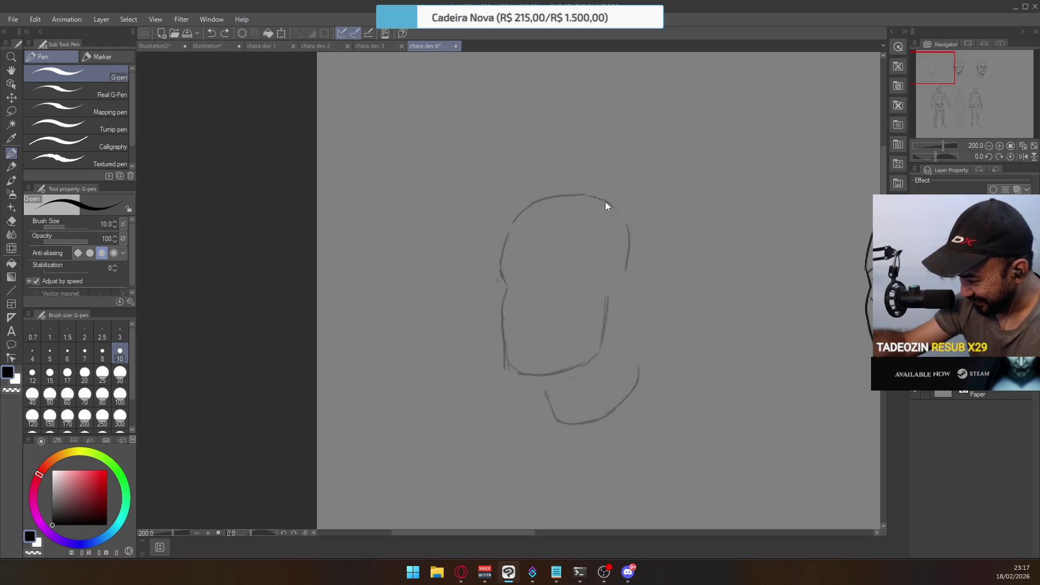
mouse_move(626, 225)
mouse_down()
mouse_move(617, 279)
mouse_move(629, 249)
mouse_up()
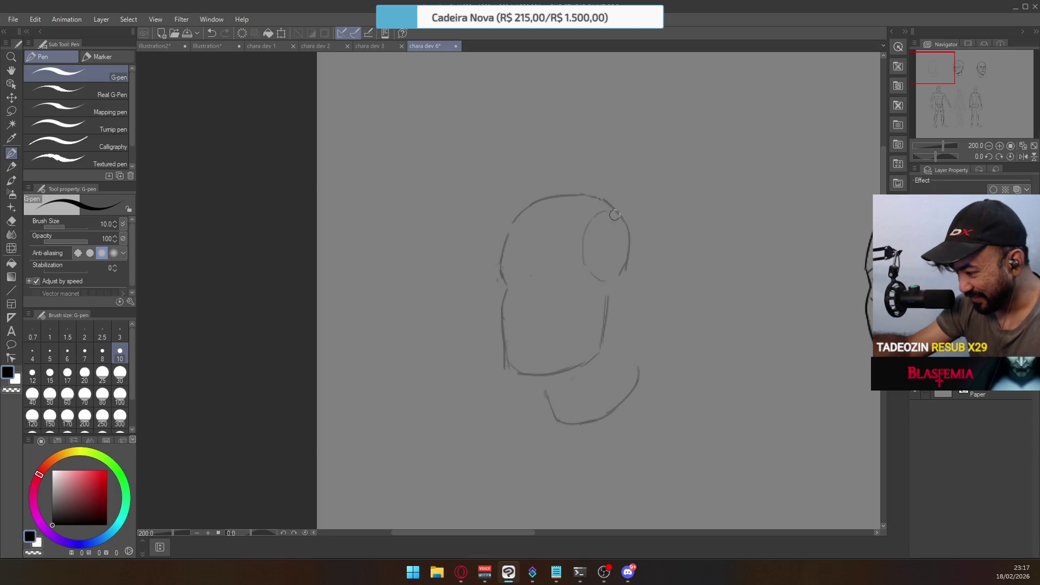
key(e)
mouse_move(509, 239)
mouse_down()
mouse_move(494, 258)
mouse_move(508, 255)
mouse_move(513, 232)
mouse_up()
Extend the chin stroke, ink the brow line toward the ear, and sketch the nose top
key(p)
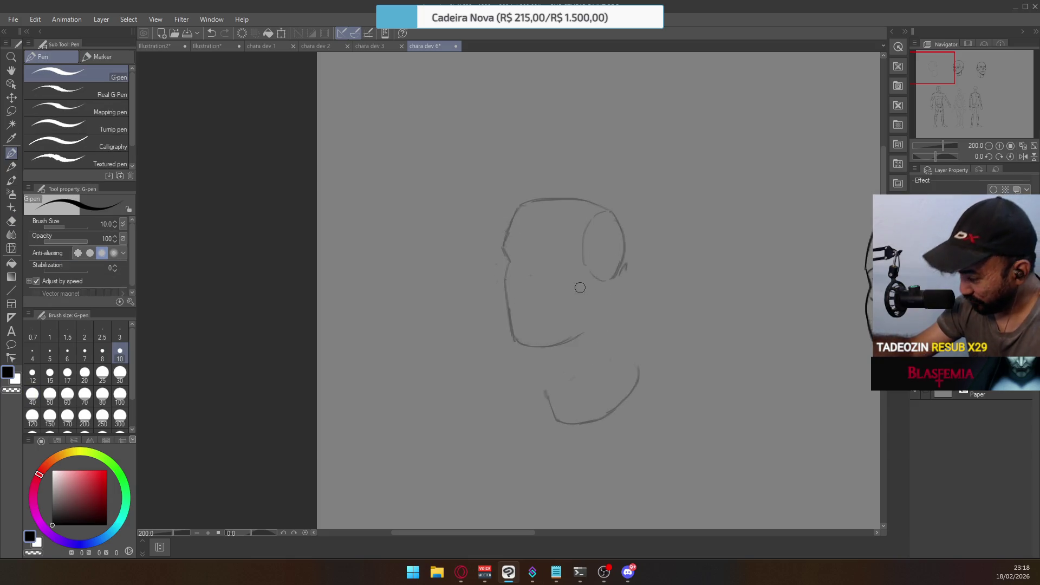
drag(563, 338, 593, 323)
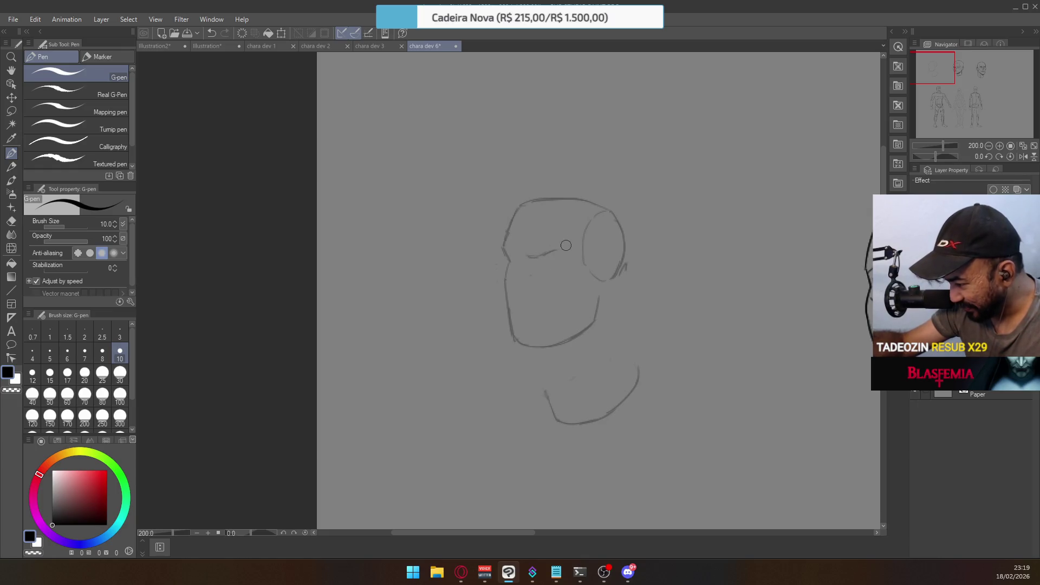
mouse_move(544, 257)
mouse_down()
mouse_move(576, 255)
mouse_move(582, 264)
mouse_move(563, 279)
mouse_up()
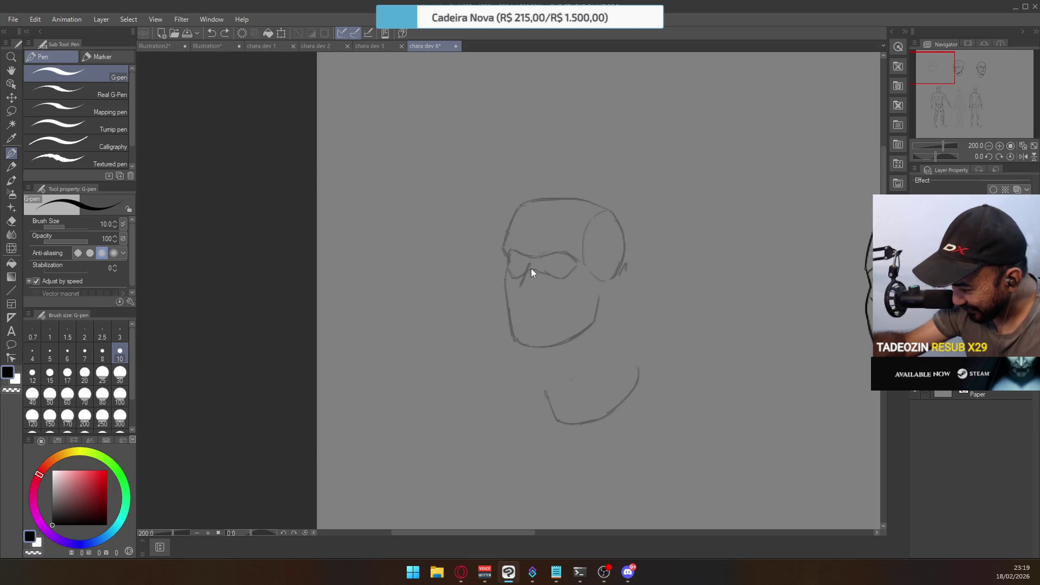
drag(531, 265, 518, 286)
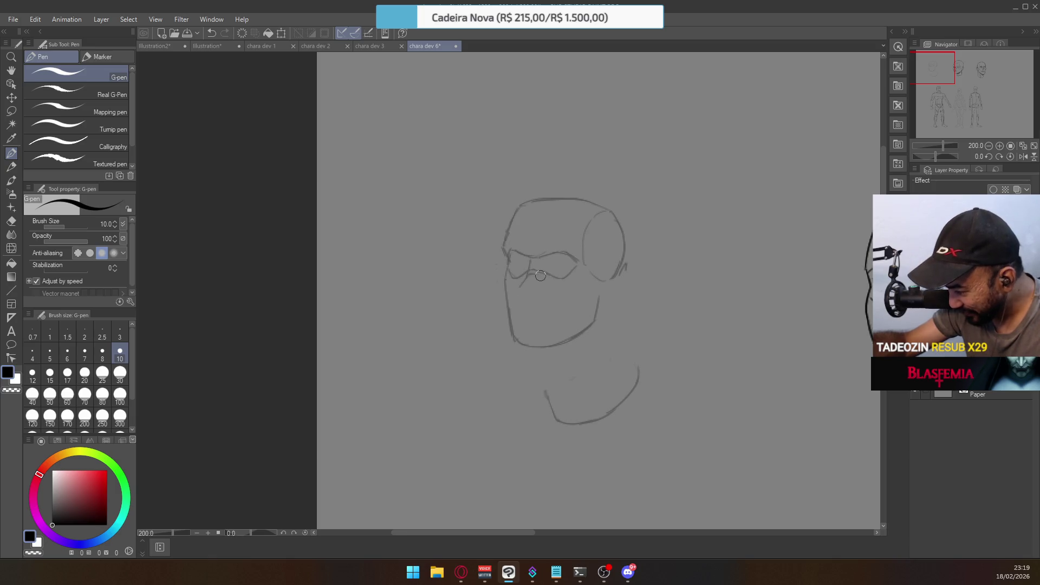
key(ctrl+z)
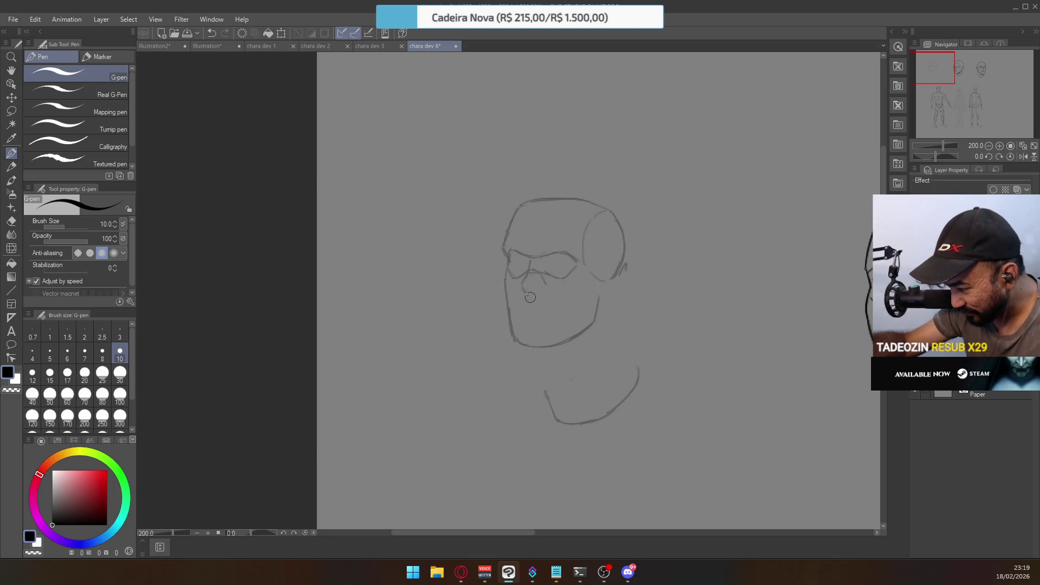
drag(527, 284, 535, 297)
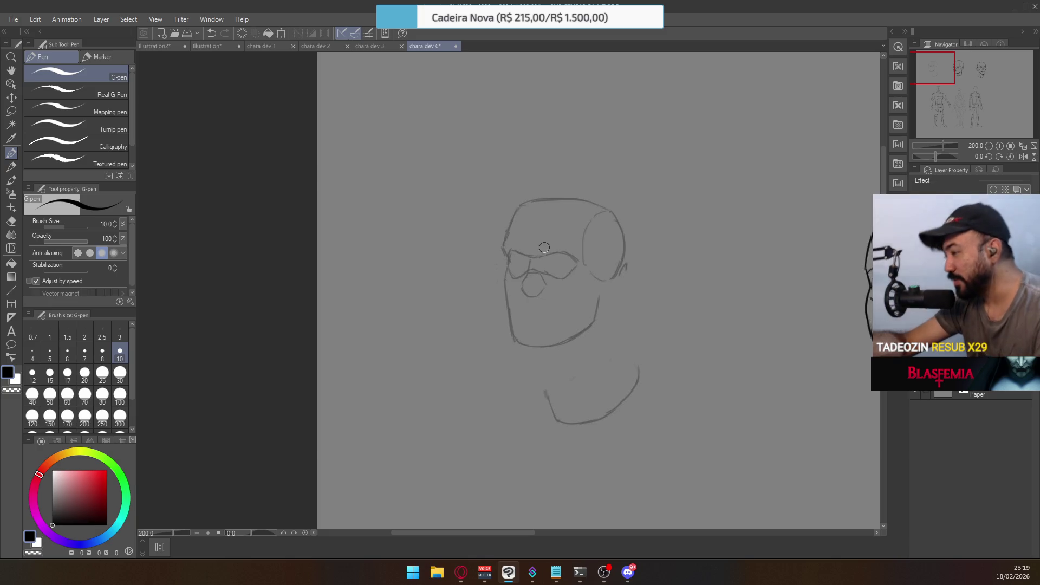
click(533, 283)
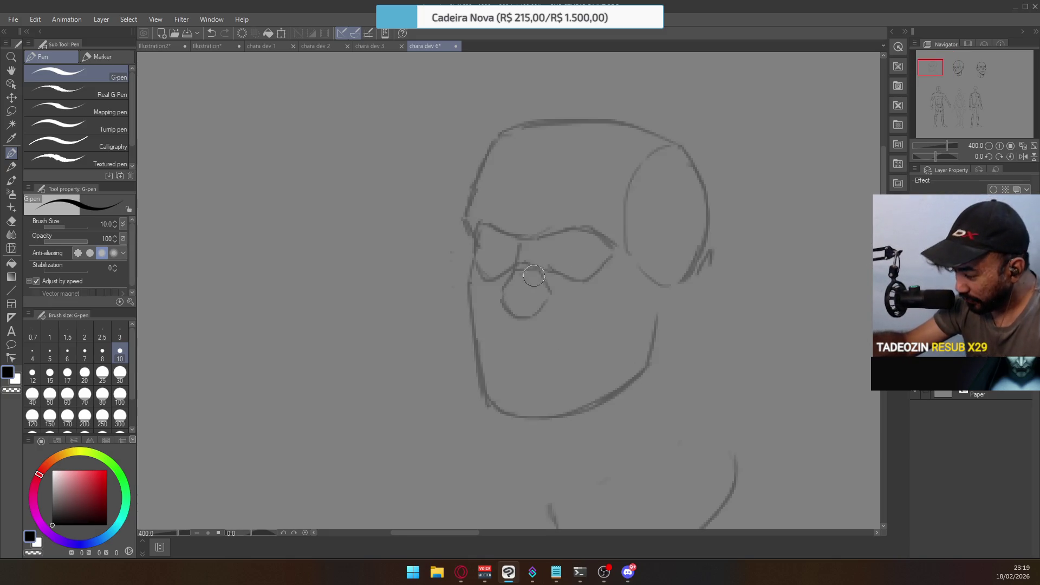
Draw a rounded nose with nostril wings and start the mouth line beneath it
drag(539, 312, 558, 310)
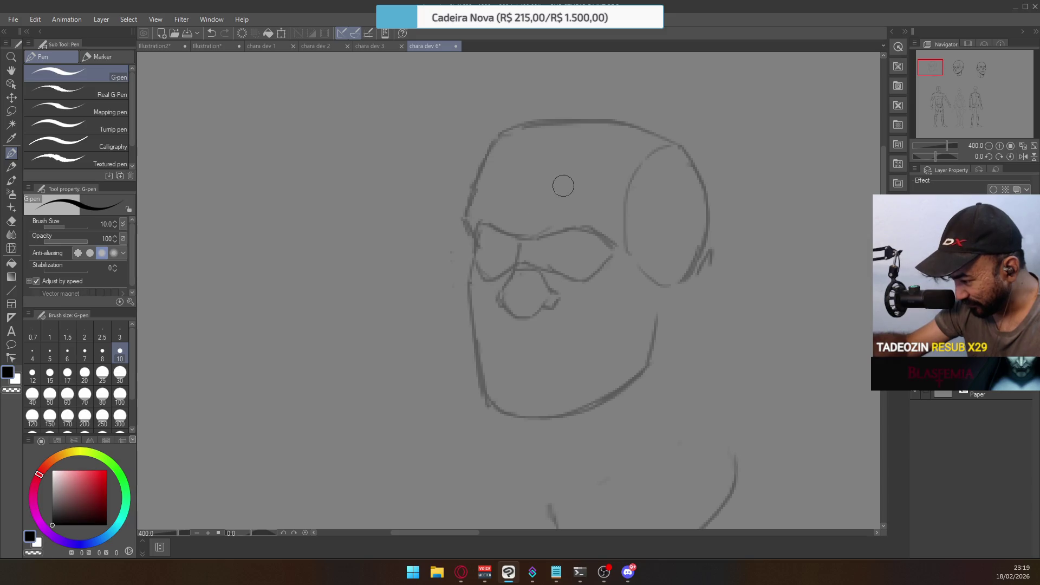
ctrl+alt+click(604, 240)
ctrl+click(606, 266)
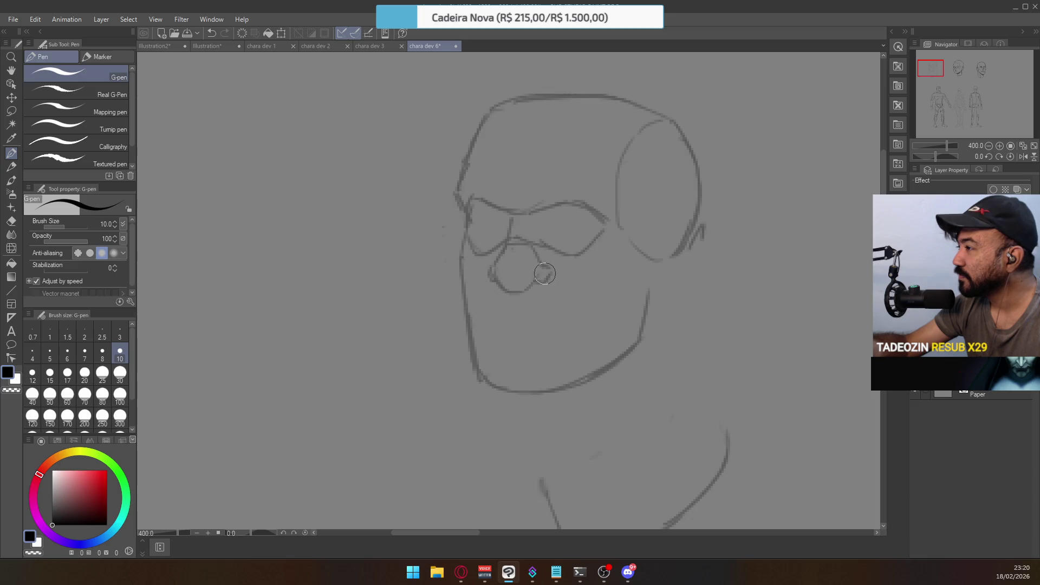
drag(536, 255, 539, 283)
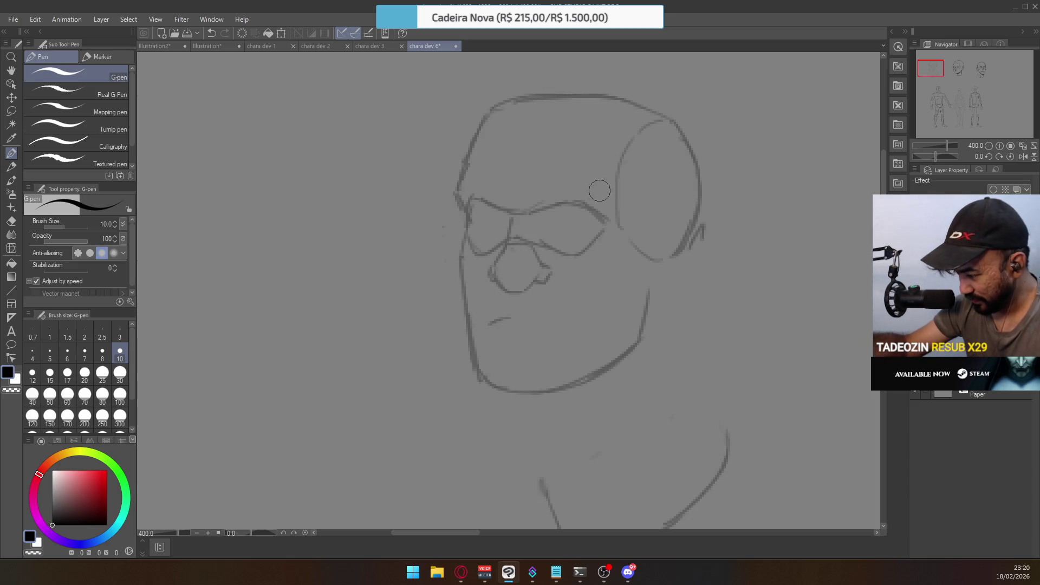
drag(488, 325, 577, 328)
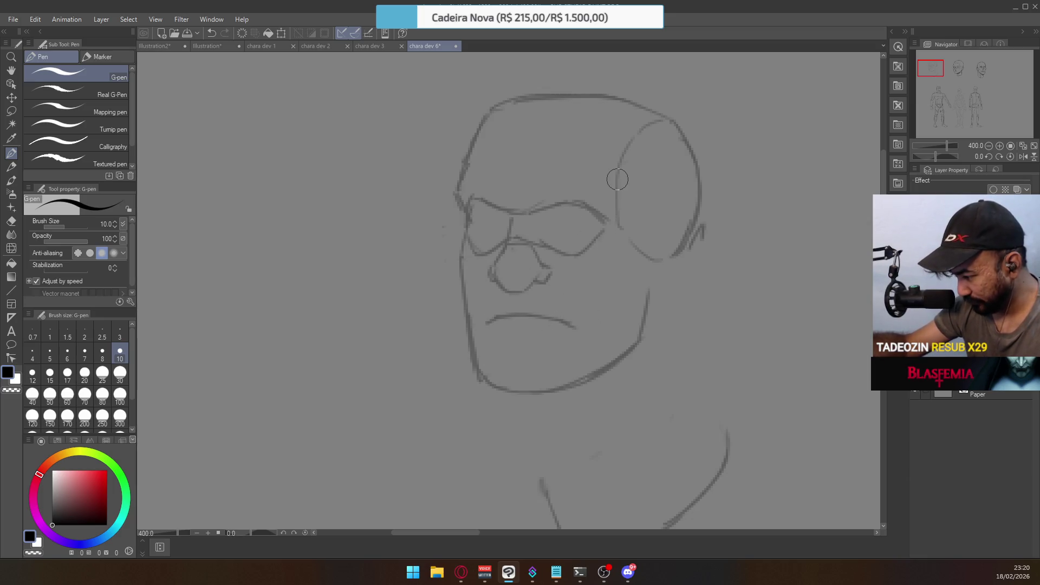
drag(552, 272, 568, 295)
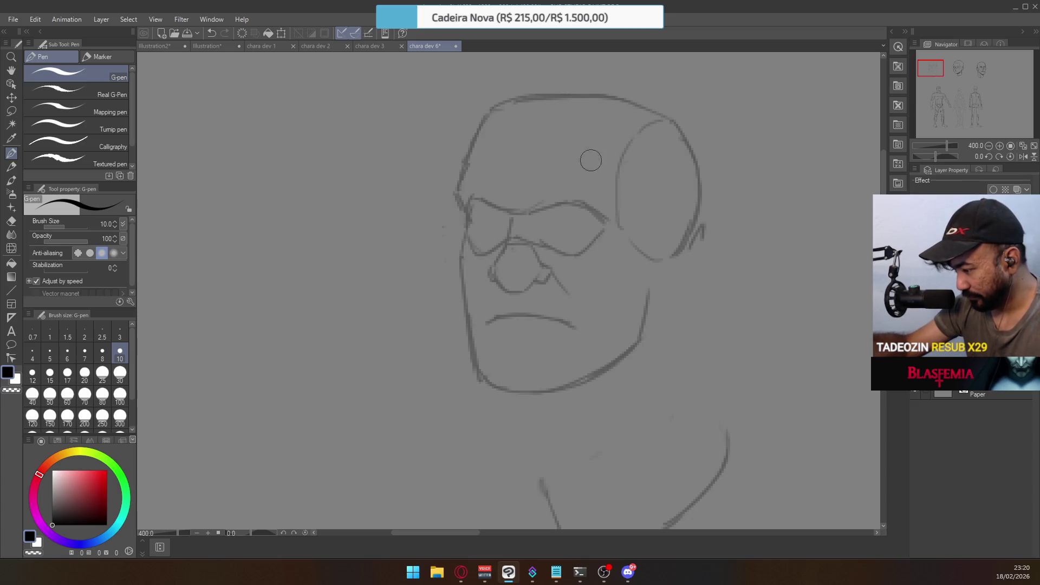
drag(499, 265, 479, 295)
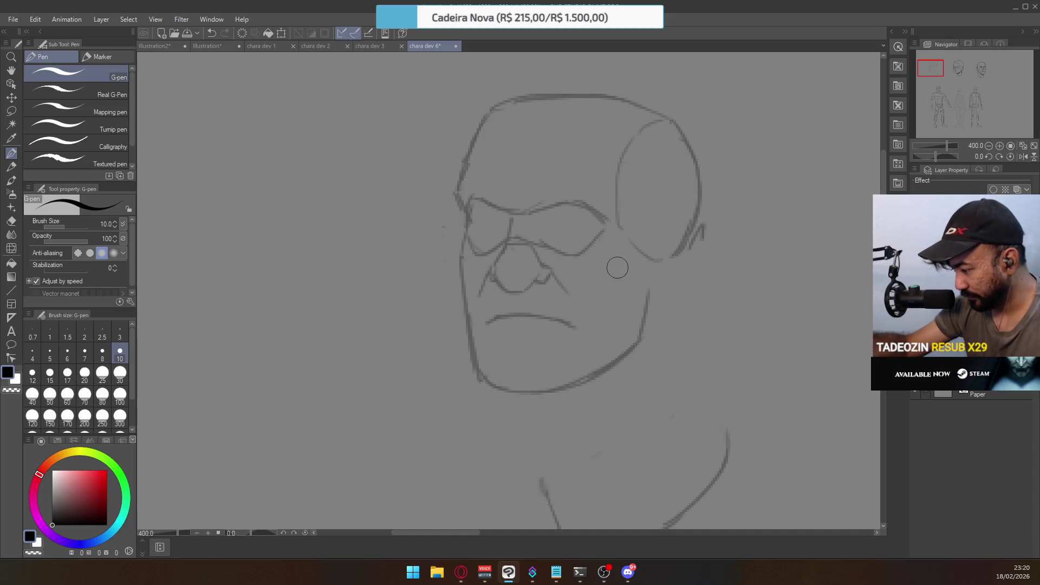
Add cheek folds on the right, then erase and redraw the left forehead and cheek line
drag(603, 285, 617, 261)
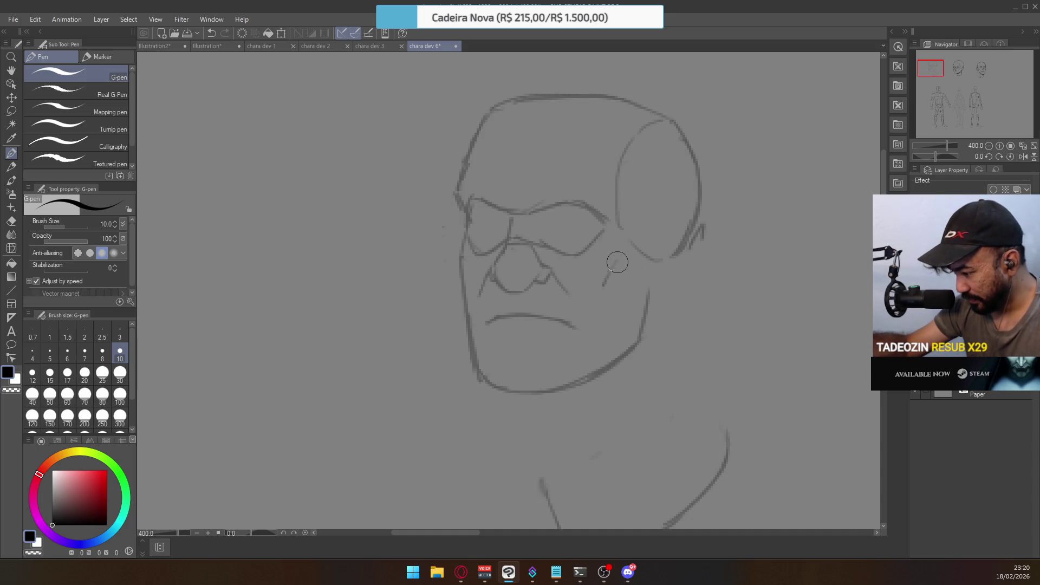
drag(600, 314, 603, 298)
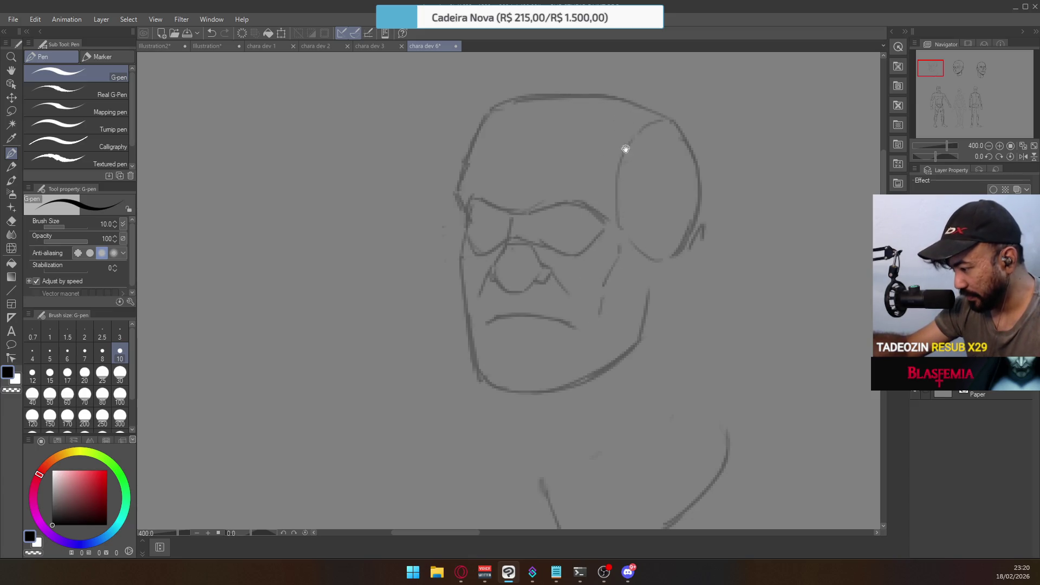
drag(626, 138, 601, 166)
key(e)
mouse_move(431, 222)
mouse_down()
mouse_move(465, 140)
mouse_move(432, 248)
mouse_move(439, 226)
mouse_up()
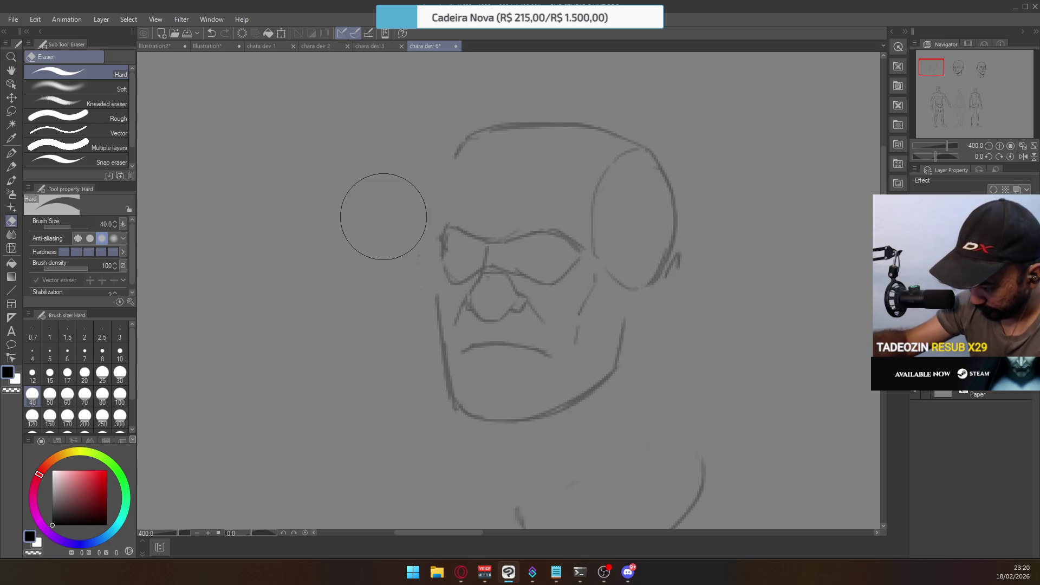
click(11, 155)
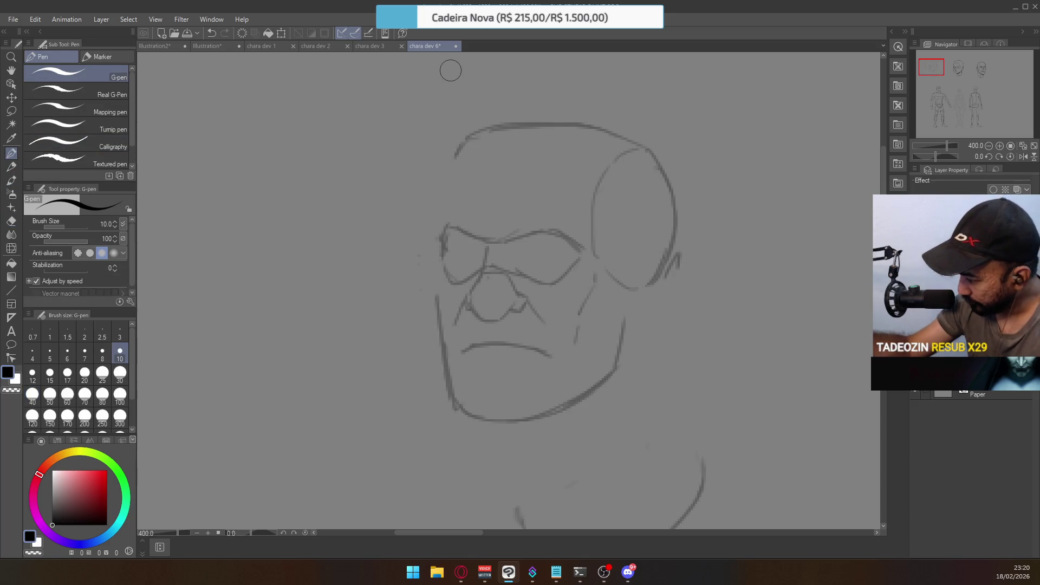
mouse_move(431, 277)
mouse_down()
mouse_move(444, 241)
mouse_move(434, 271)
mouse_move(442, 320)
mouse_up()
drag(445, 247, 460, 230)
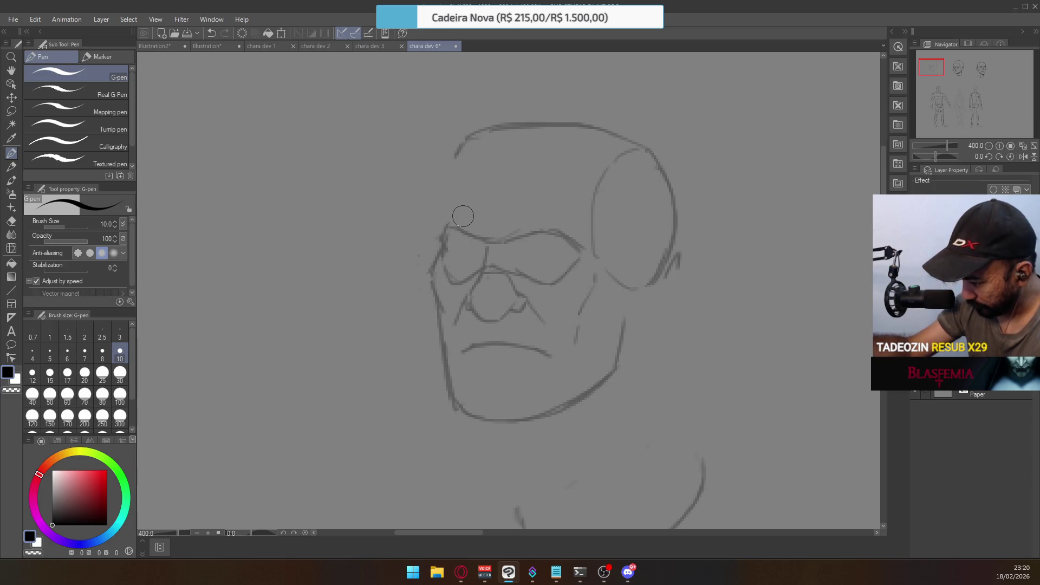
key(ctrl+z)
drag(434, 276, 438, 318)
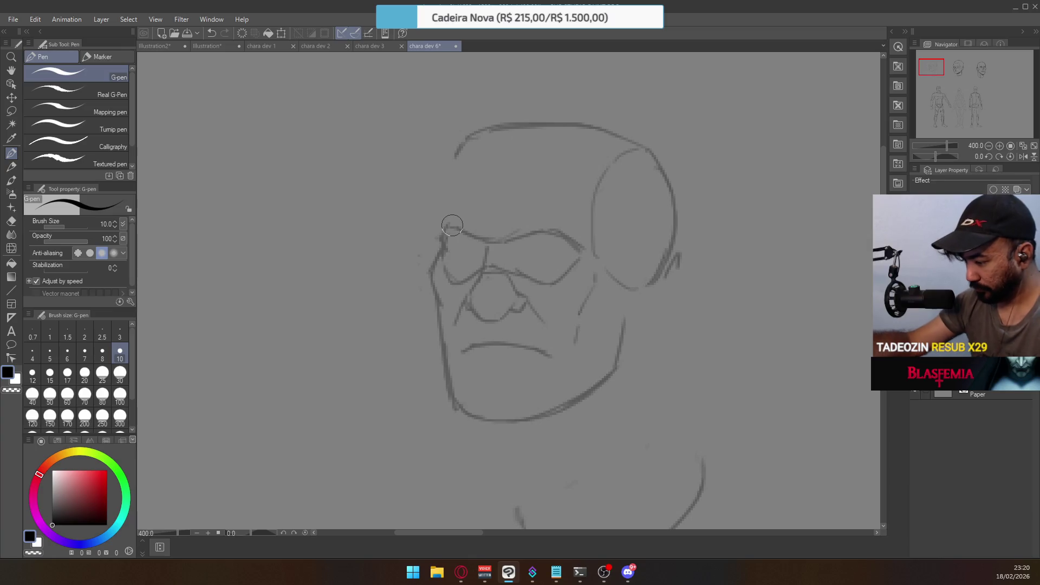
Link the left eye corner to the brow and redraw the head's upper left contour
key(e)
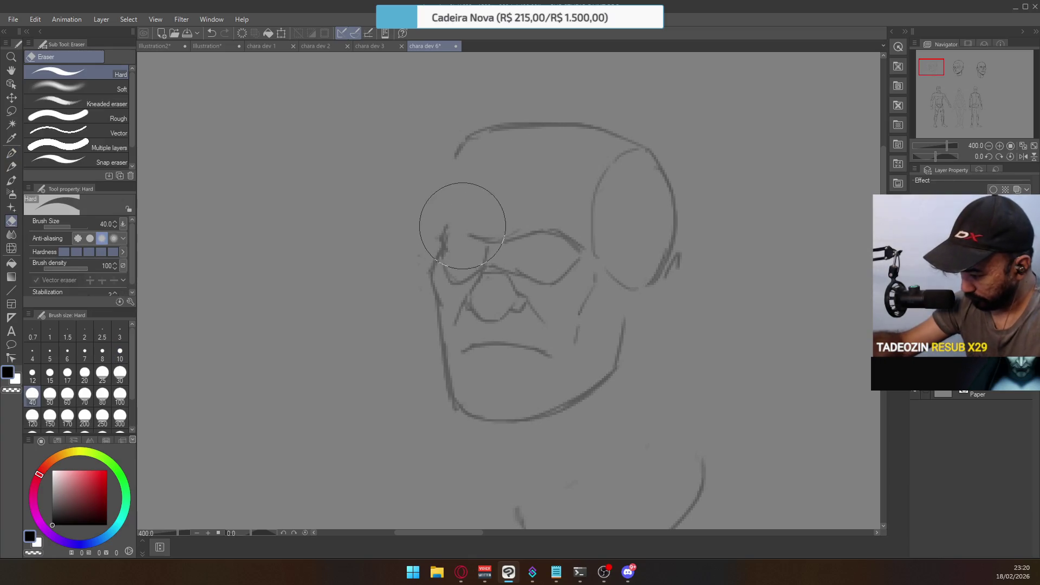
click(11, 155)
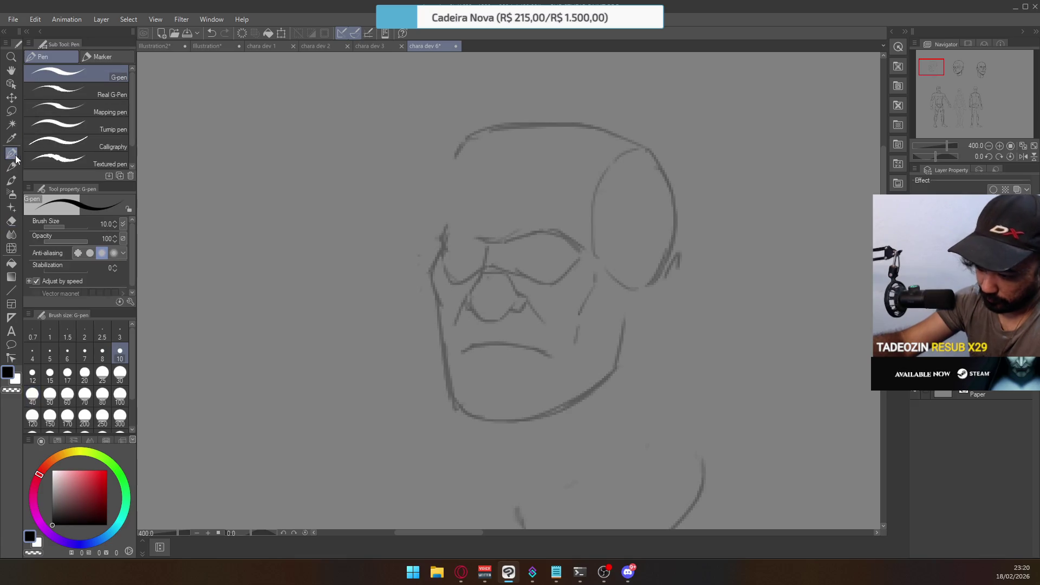
drag(444, 228, 492, 238)
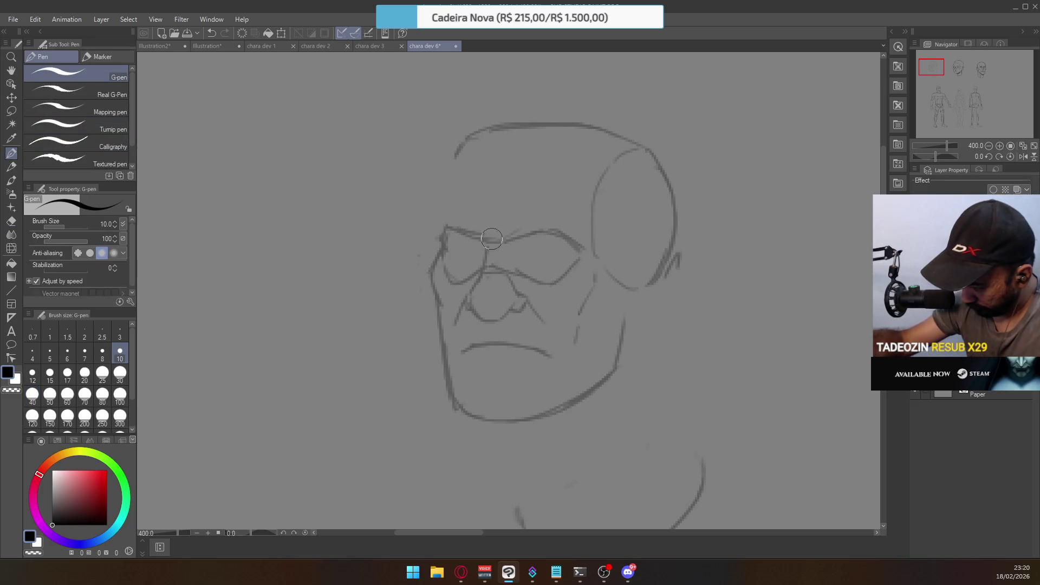
key(ctrl+z)
key(ctrl+y)
key(ctrl+z)
key(ctrl+y)
key(ctrl+y)
key(ctrl+y)
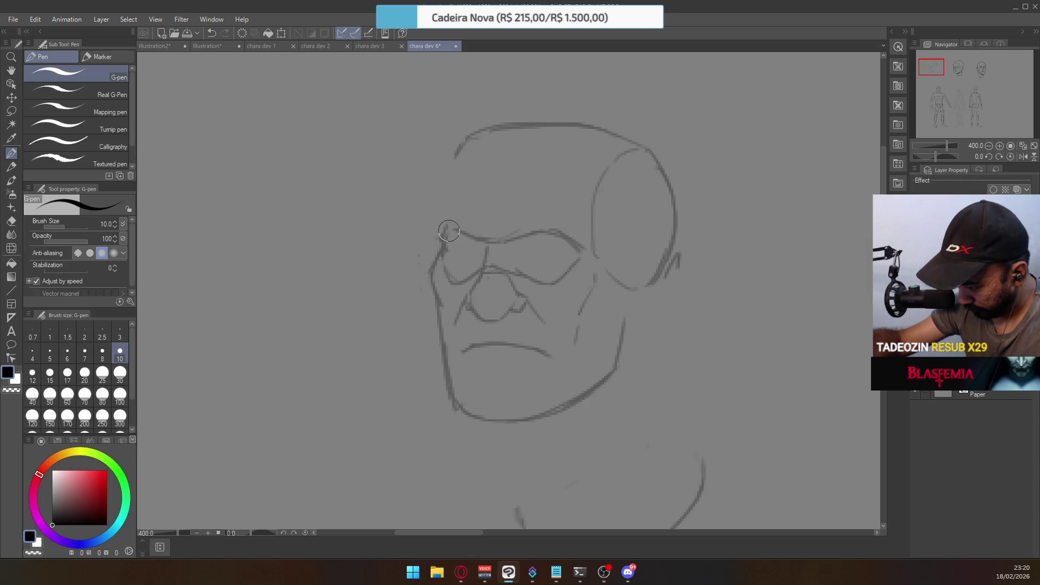
drag(454, 185, 438, 218)
drag(460, 148, 440, 187)
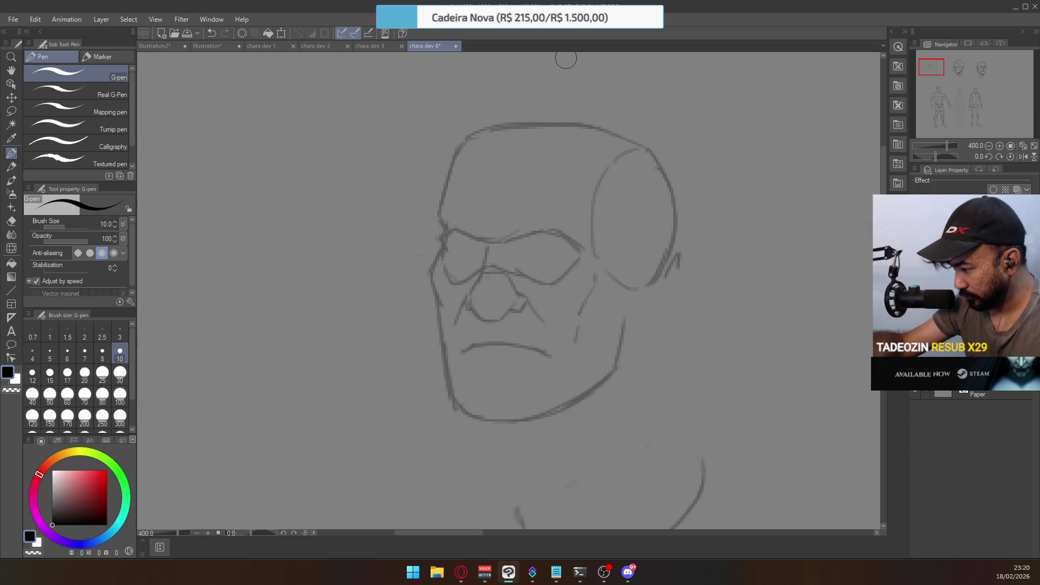
Erase the old upper-left outline and redraw the skull top as one smooth curve
key(e)
drag(465, 135, 506, 88)
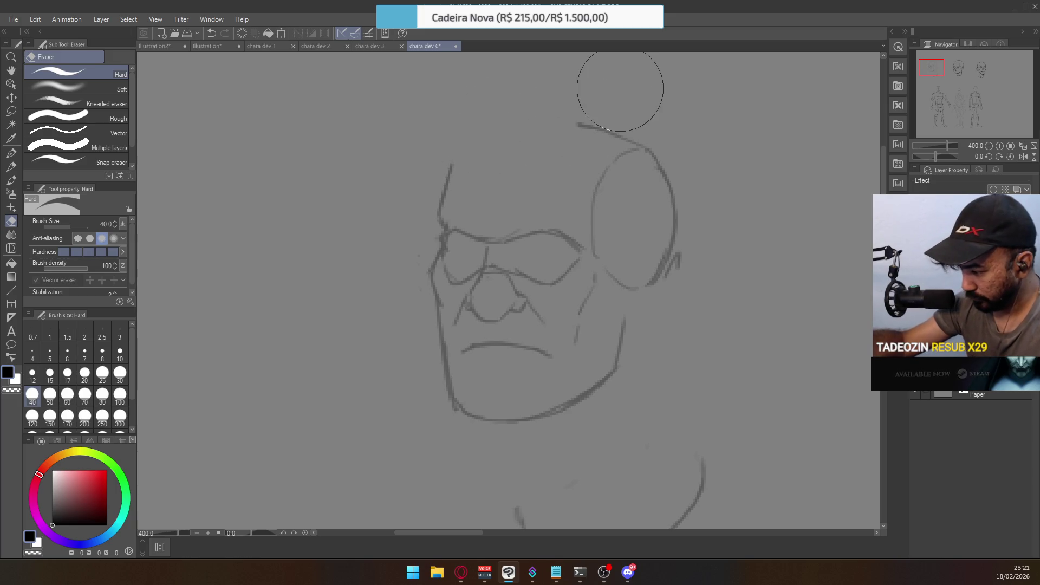
key(p)
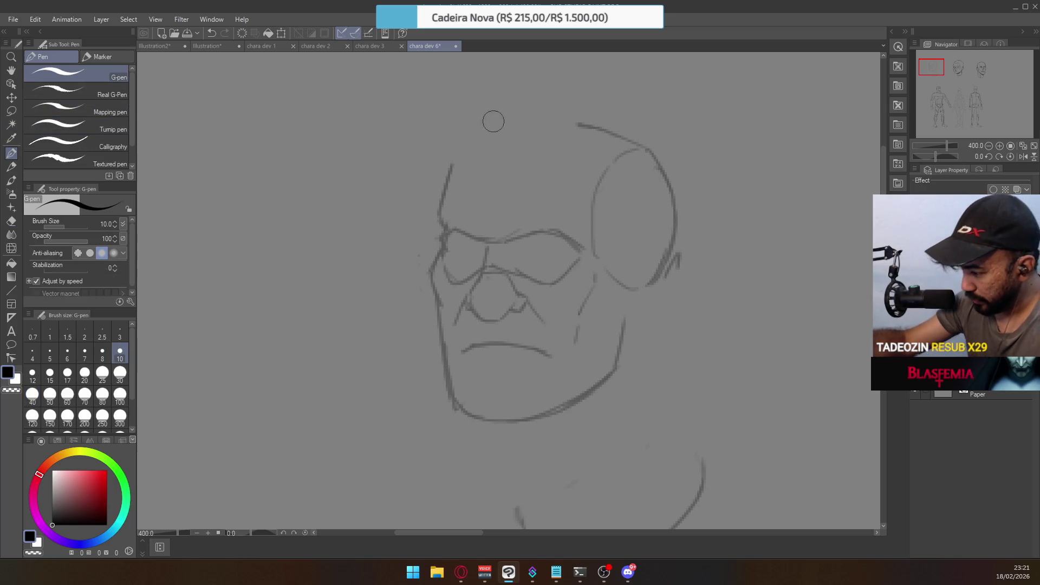
mouse_move(476, 132)
mouse_down()
mouse_move(457, 147)
mouse_move(479, 132)
mouse_move(588, 129)
mouse_up()
drag(518, 119, 629, 127)
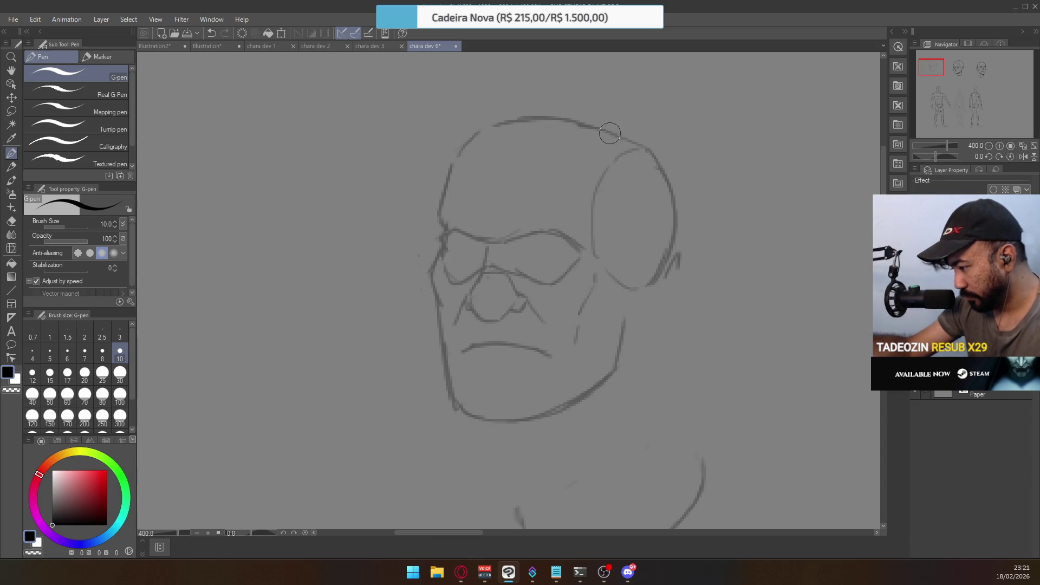
Erase the circular ear and draw a tighter right contour joined to the top arc
key(e)
mouse_move(643, 129)
mouse_down()
mouse_move(627, 151)
mouse_move(666, 151)
mouse_move(658, 268)
mouse_move(638, 279)
mouse_move(599, 233)
mouse_move(611, 247)
mouse_move(634, 181)
mouse_move(615, 128)
mouse_move(626, 138)
mouse_move(616, 128)
mouse_move(569, 132)
mouse_move(627, 144)
mouse_up()
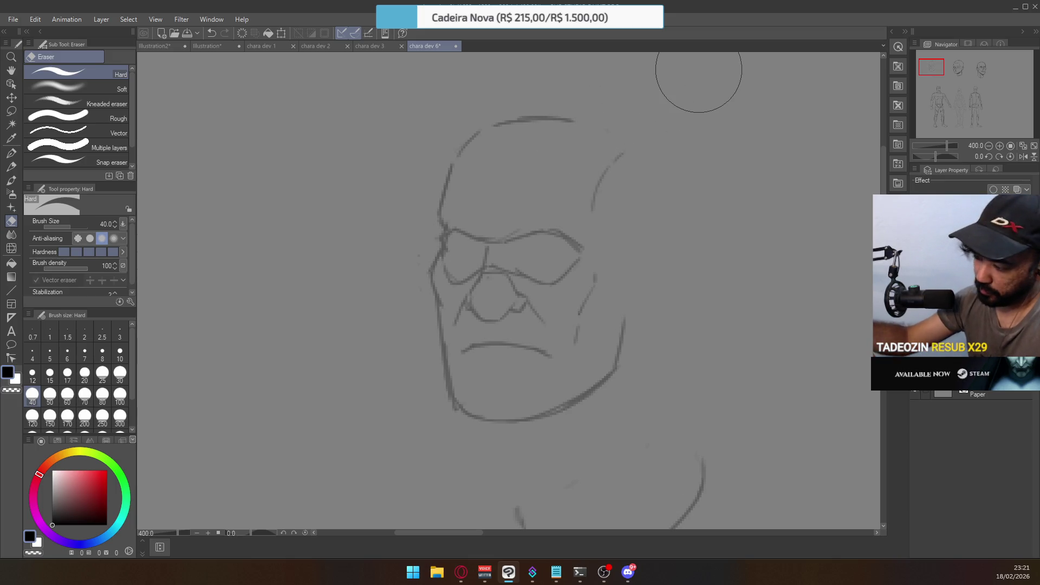
key(p)
mouse_move(594, 127)
mouse_down()
mouse_move(615, 146)
mouse_move(592, 128)
mouse_move(605, 126)
mouse_up()
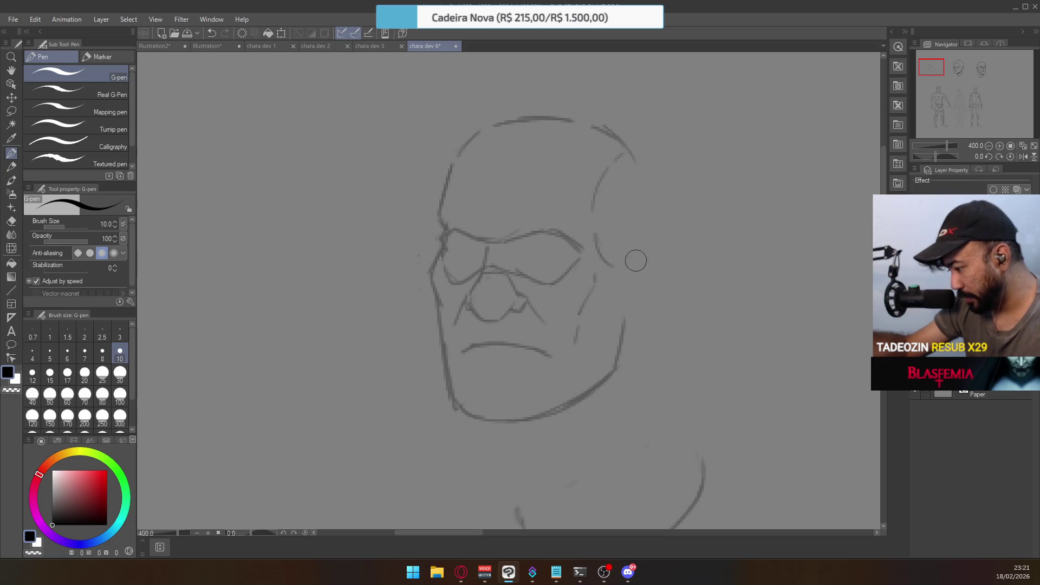
drag(592, 227, 604, 254)
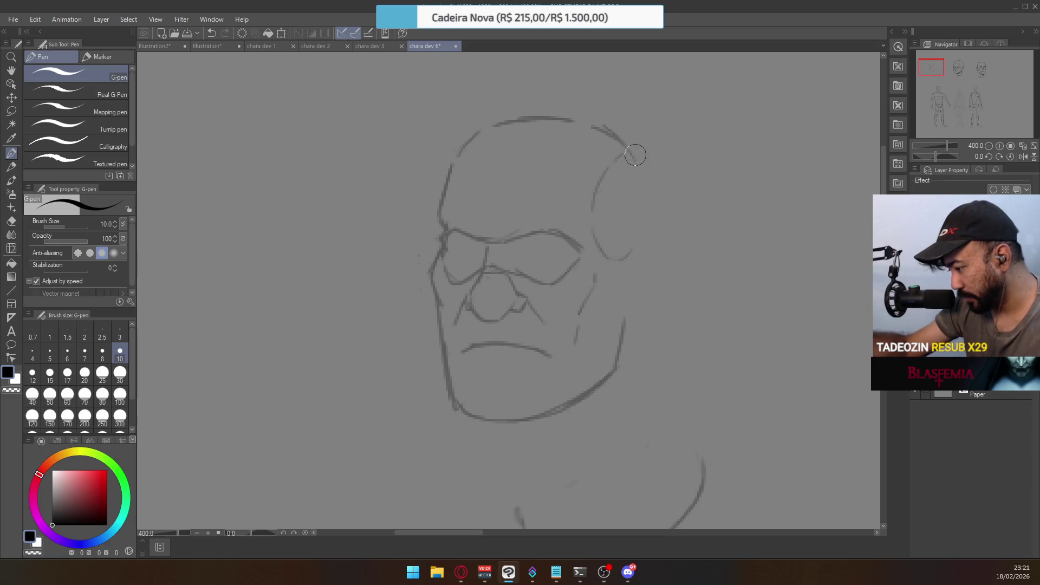
mouse_move(628, 153)
mouse_down()
mouse_move(645, 194)
mouse_move(629, 247)
mouse_up()
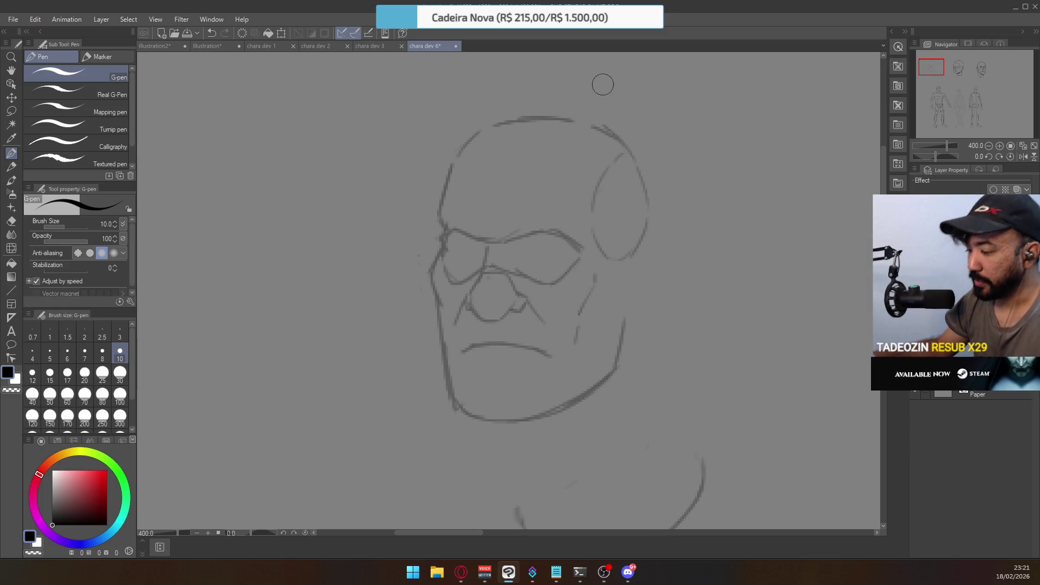
Open the chara dev document, then switch to the chara dev 6 sketch
click(328, 44)
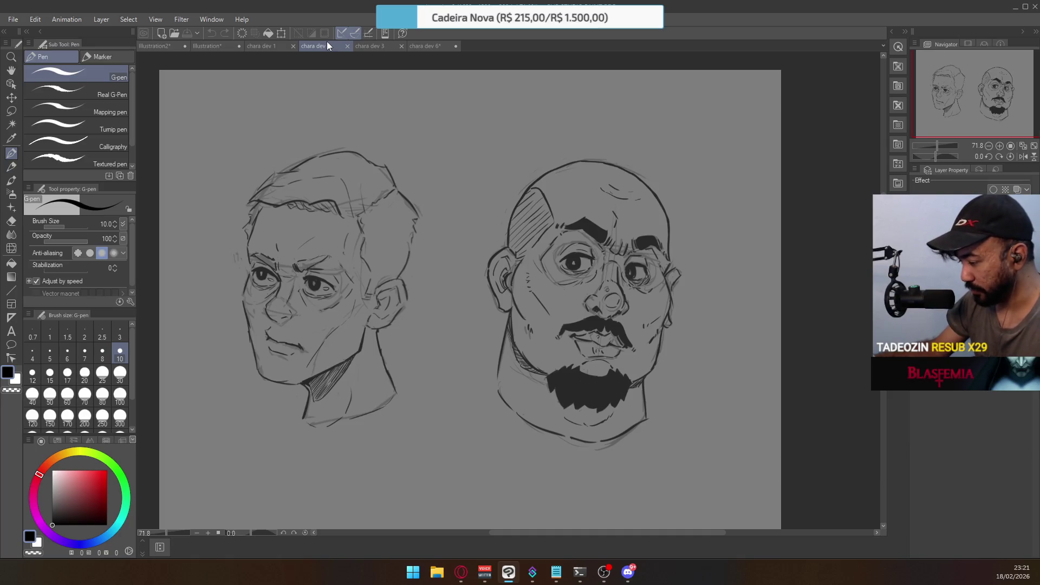
click(427, 47)
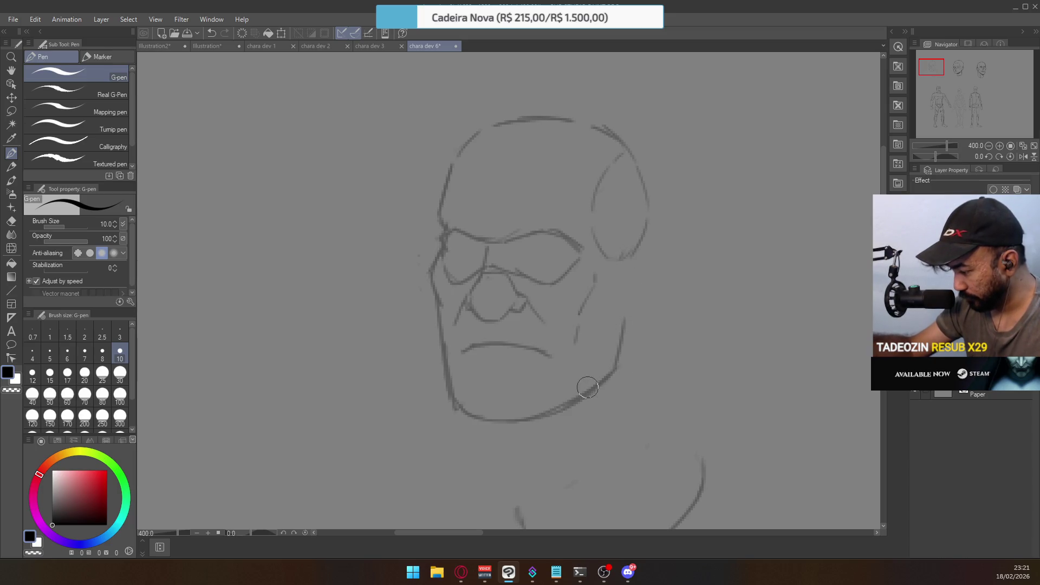
Erase part of the jaw, clear a stray lasso selection, and ink the jaw up from the chin
key(e)
mouse_move(576, 376)
mouse_down()
mouse_move(581, 394)
mouse_move(598, 357)
mouse_up()
key(m)
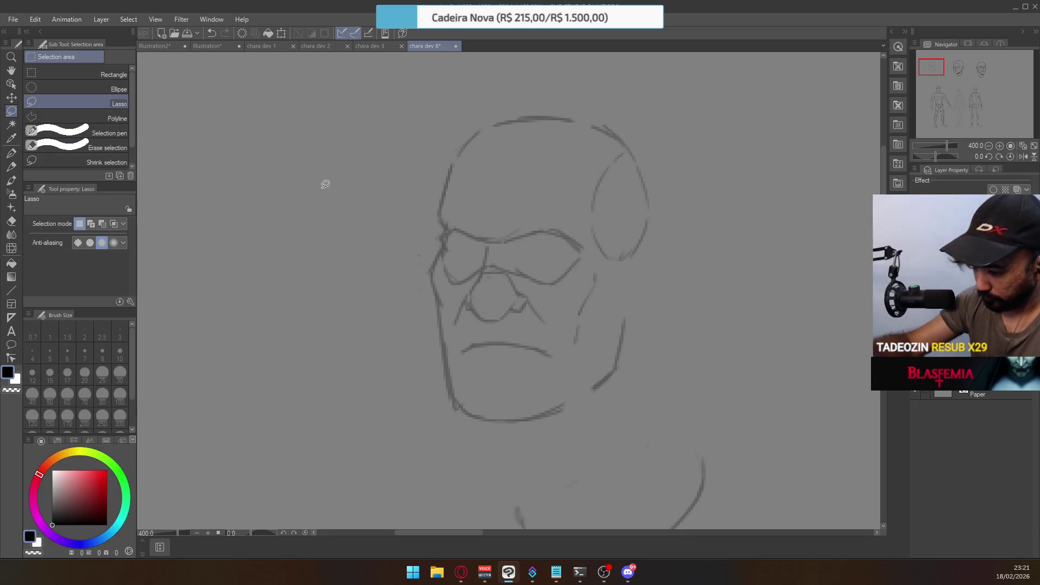
mouse_move(644, 385)
mouse_down()
mouse_move(628, 286)
mouse_move(633, 303)
mouse_up()
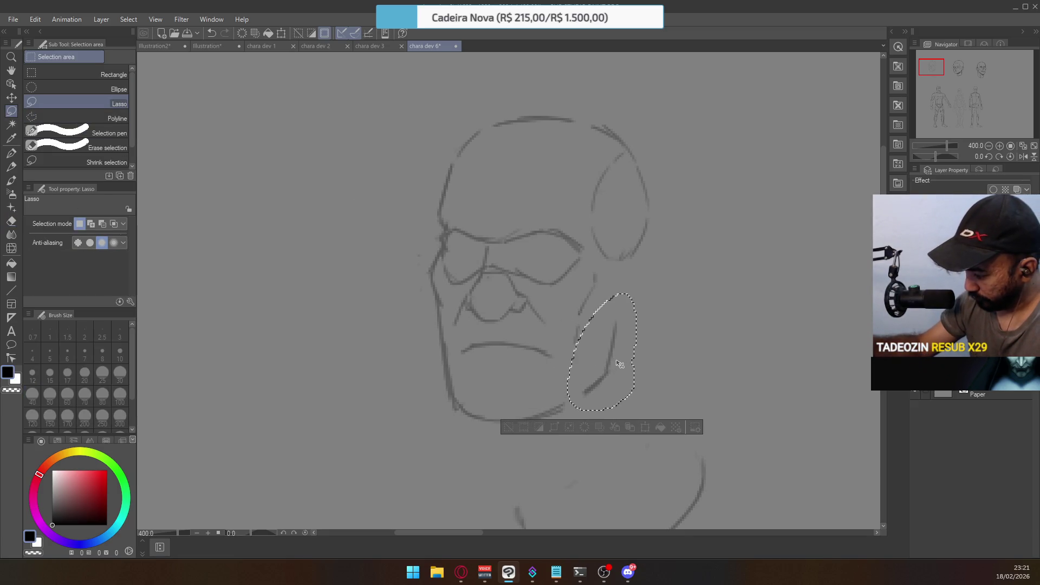
key(ctrl+d)
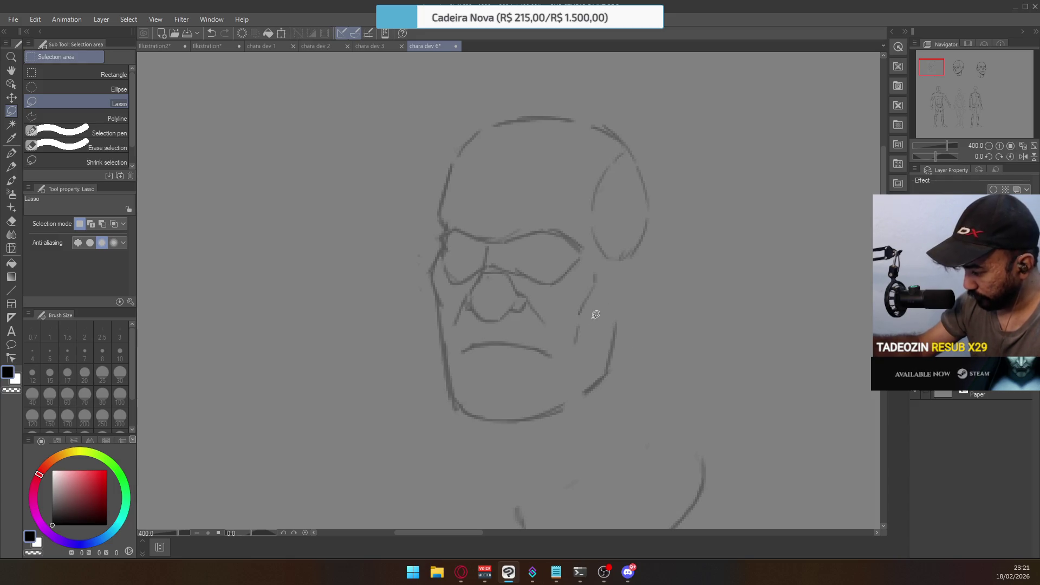
key(p)
drag(559, 405, 596, 379)
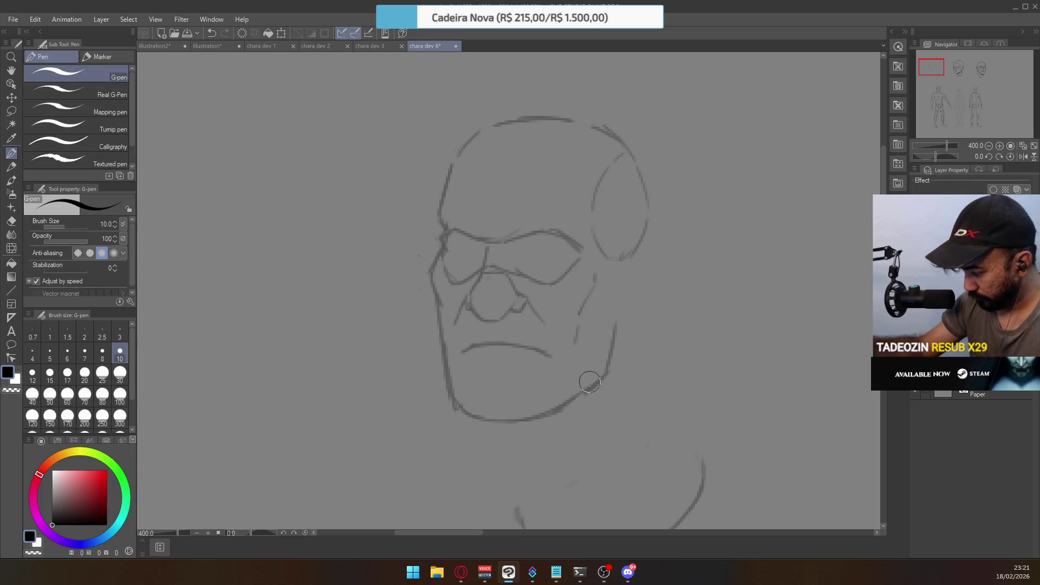
drag(549, 416, 599, 378)
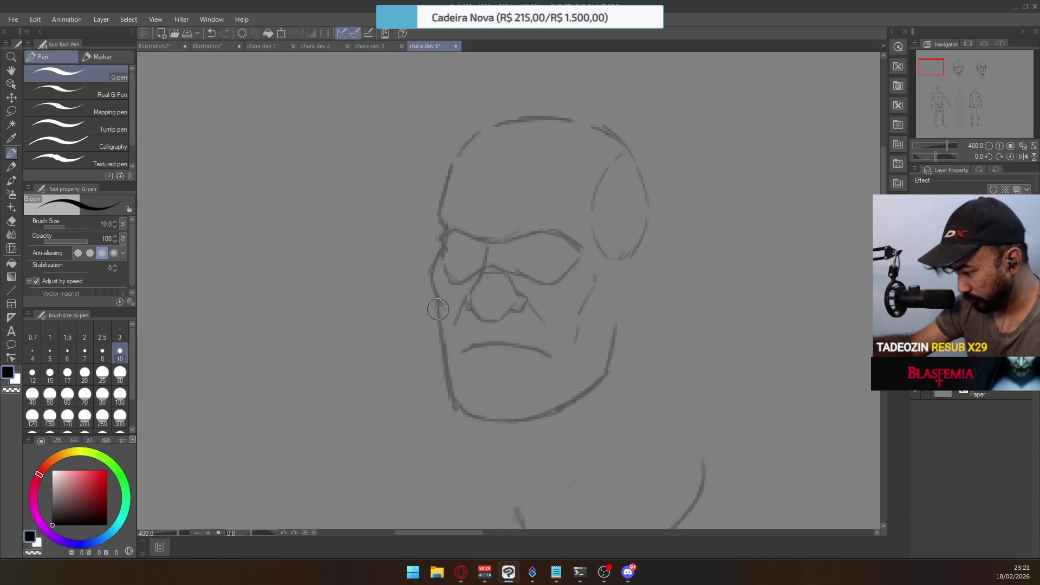
Darken the left jaw line down to the chin and ink the lower lip, undoing misfired strokes
mouse_move(441, 305)
mouse_down()
mouse_move(450, 396)
mouse_move(448, 382)
mouse_up()
drag(442, 331, 451, 392)
key(e)
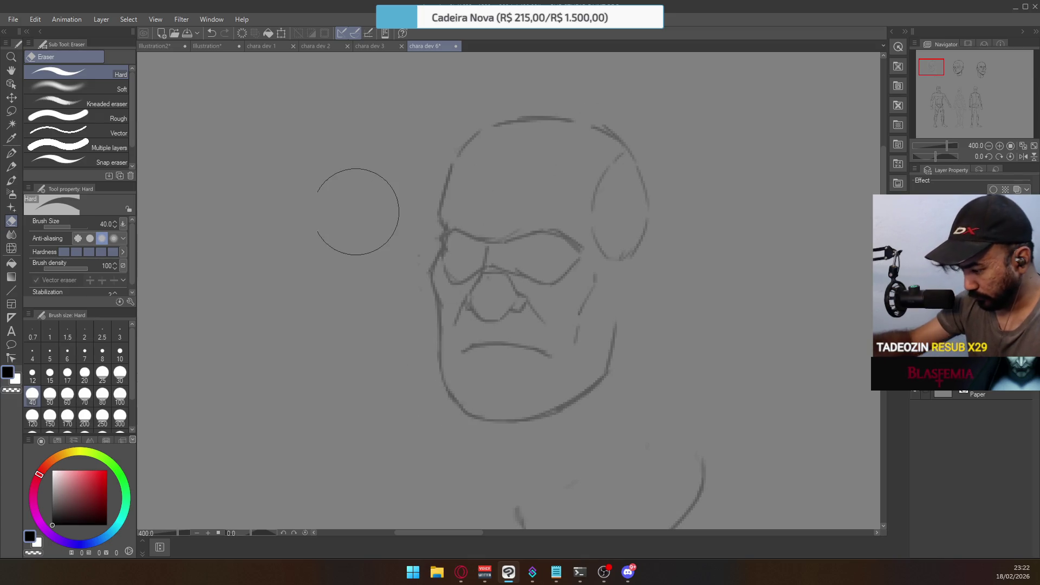
key(p)
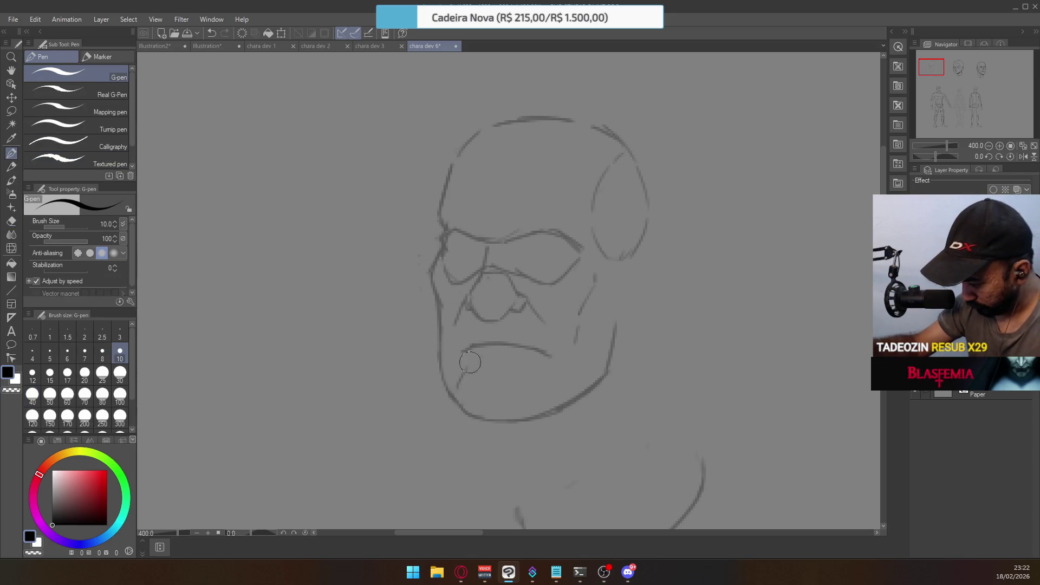
drag(469, 368, 460, 391)
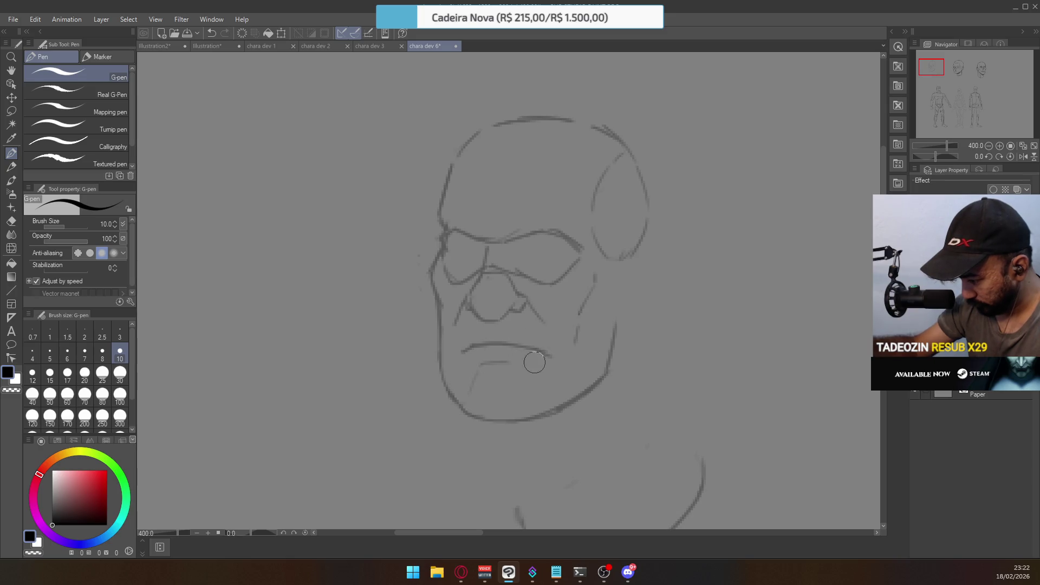
key(ctrl+z)
drag(484, 362, 520, 362)
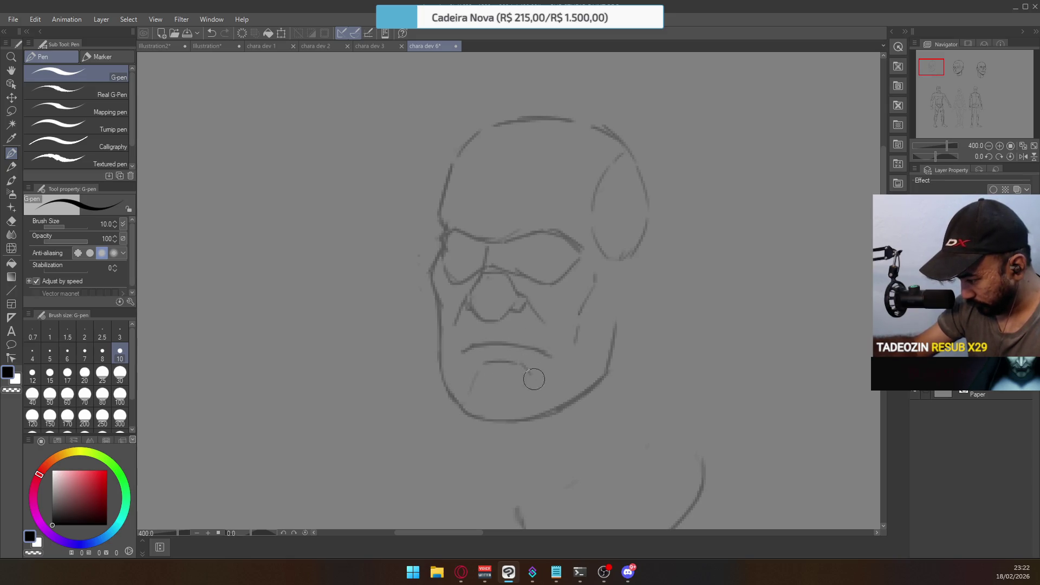
key(ctrl+z)
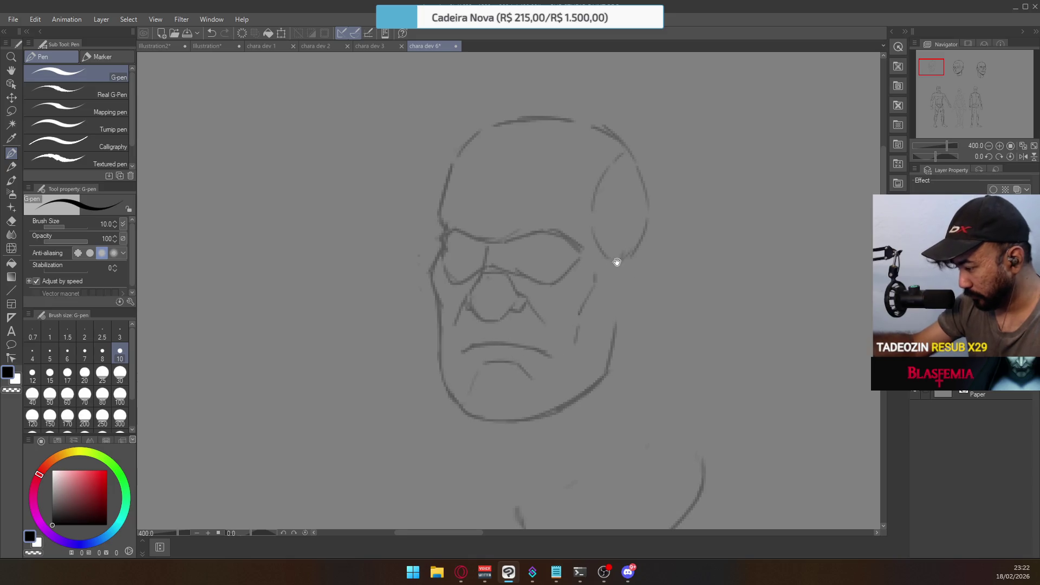
drag(614, 262, 577, 306)
key(ctrl+z)
Ink the ear outline from the jaw junction, redrawing the hook at its lower end
mouse_move(581, 326)
mouse_down()
mouse_move(579, 357)
mouse_move(614, 338)
mouse_up()
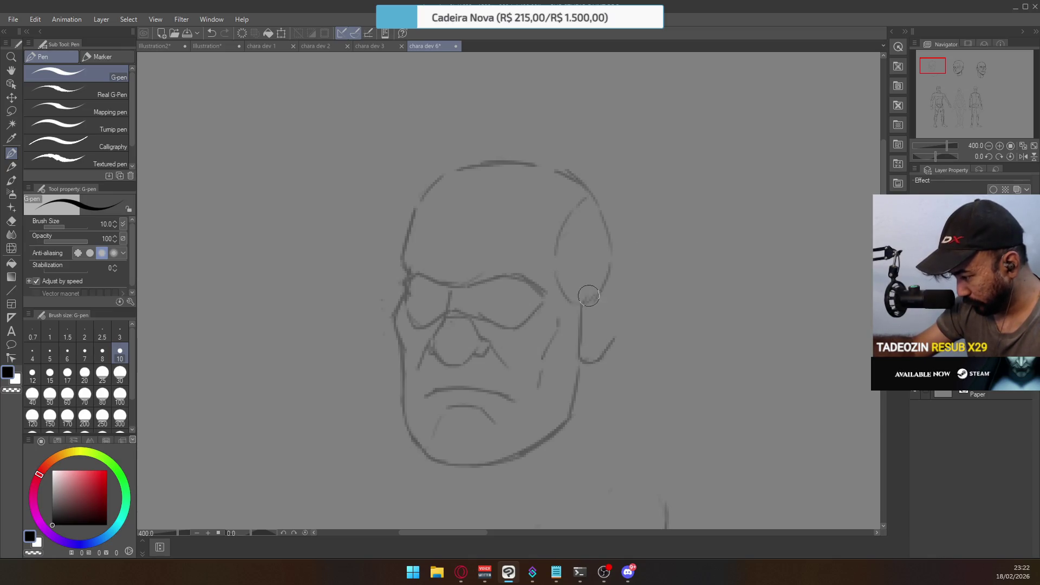
mouse_move(585, 303)
mouse_down()
mouse_move(602, 292)
mouse_move(618, 323)
mouse_move(607, 363)
mouse_up()
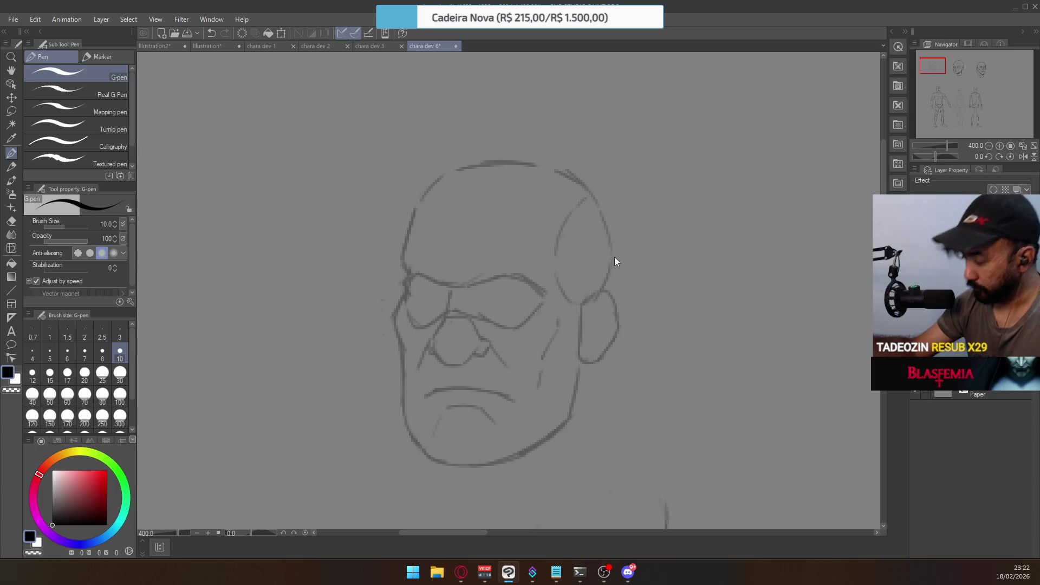
key(ctrl+z)
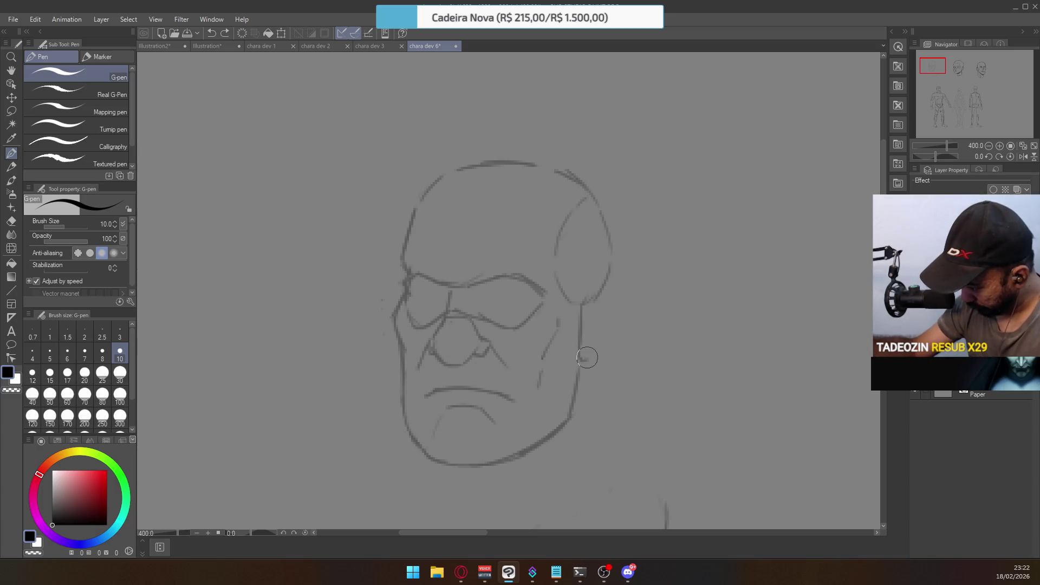
mouse_move(581, 359)
mouse_down()
mouse_move(612, 336)
mouse_move(599, 358)
mouse_up()
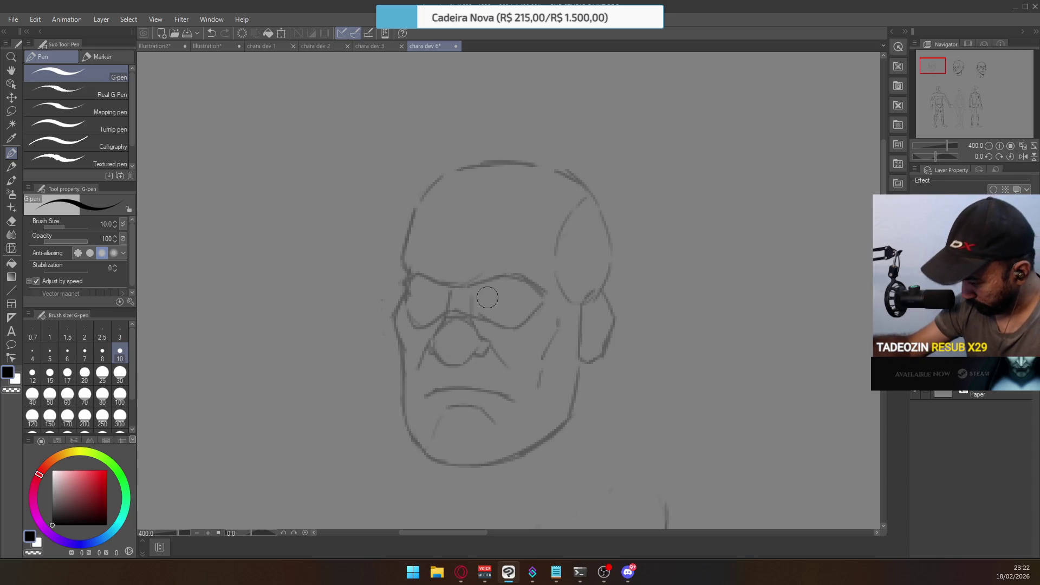
Ink a line under the right brow and outline the left and right eyes
drag(486, 295, 519, 287)
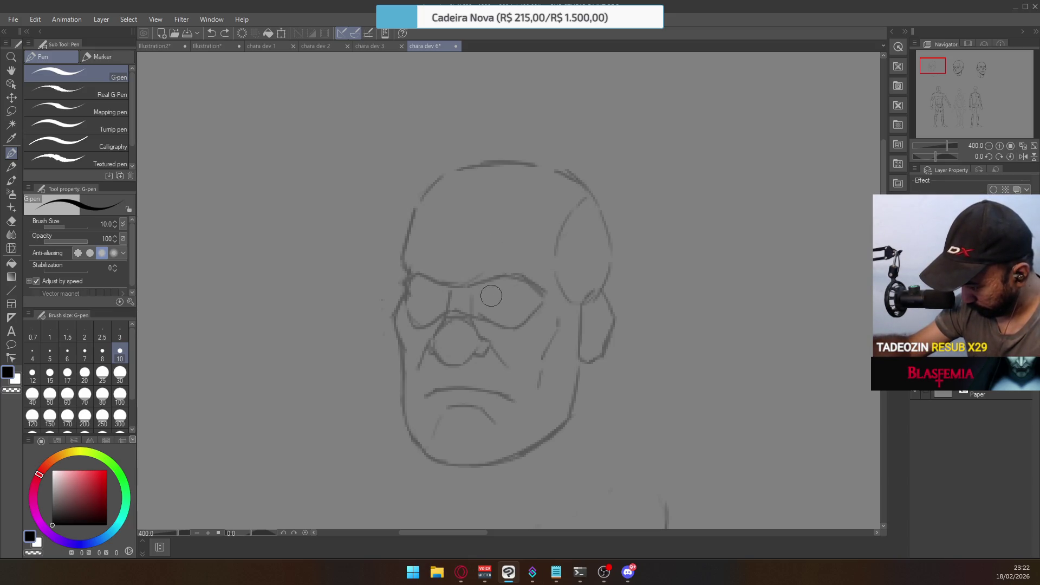
drag(489, 302, 504, 309)
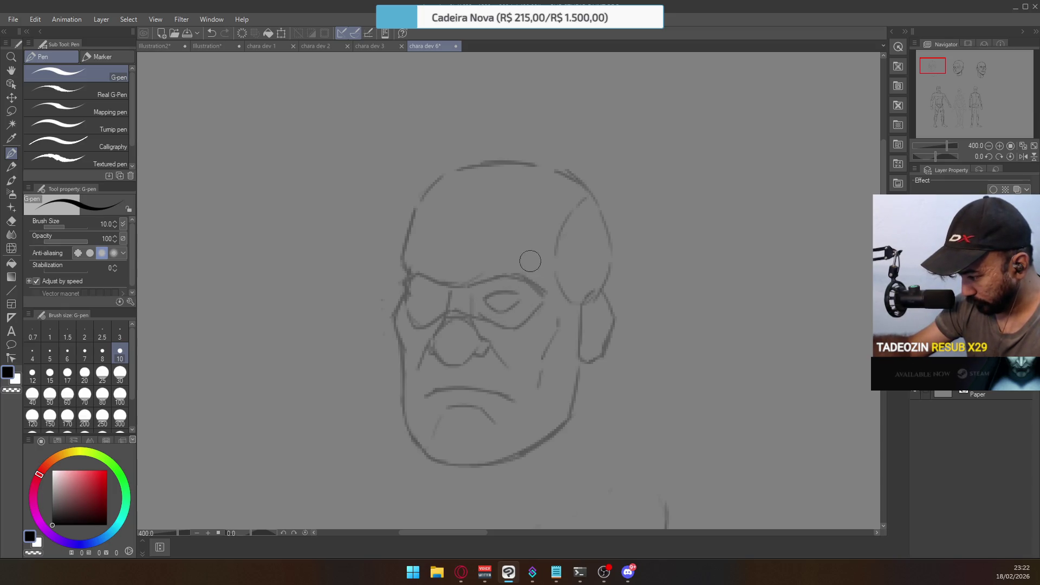
key(ctrl+z)
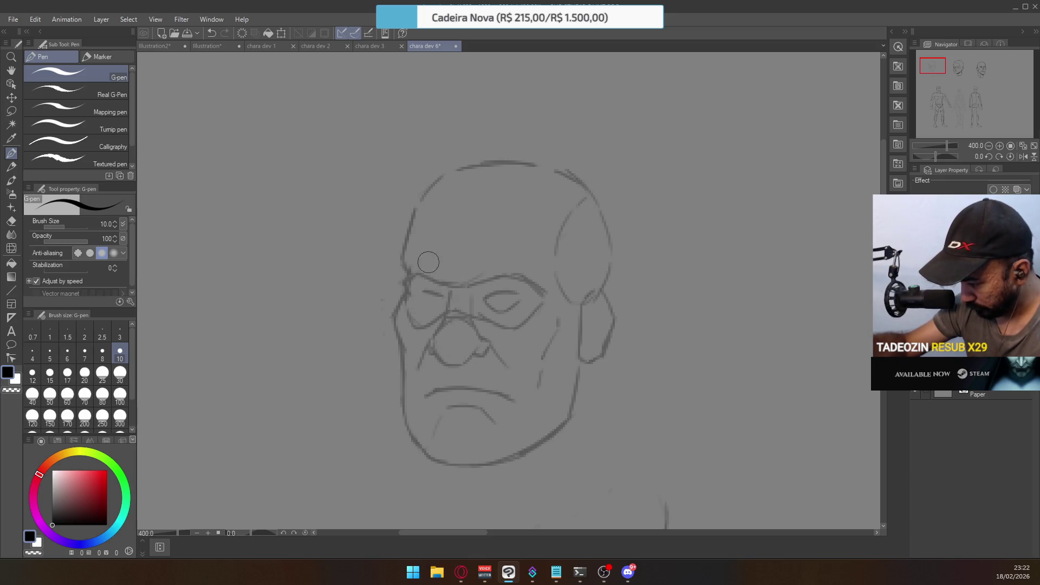
drag(417, 295, 428, 307)
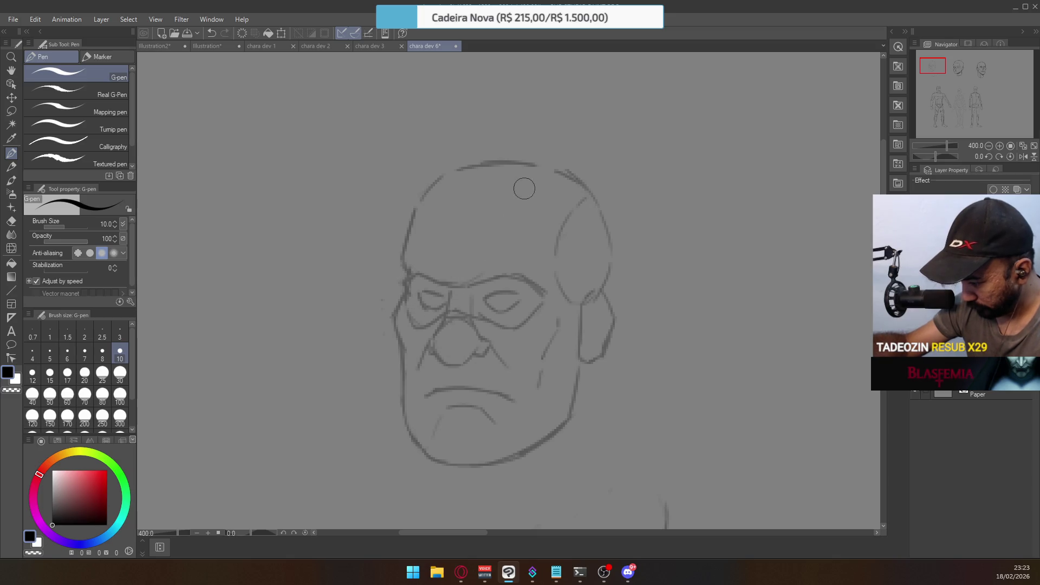
mouse_move(431, 309)
mouse_down()
mouse_move(456, 306)
mouse_move(422, 288)
mouse_move(444, 303)
mouse_up()
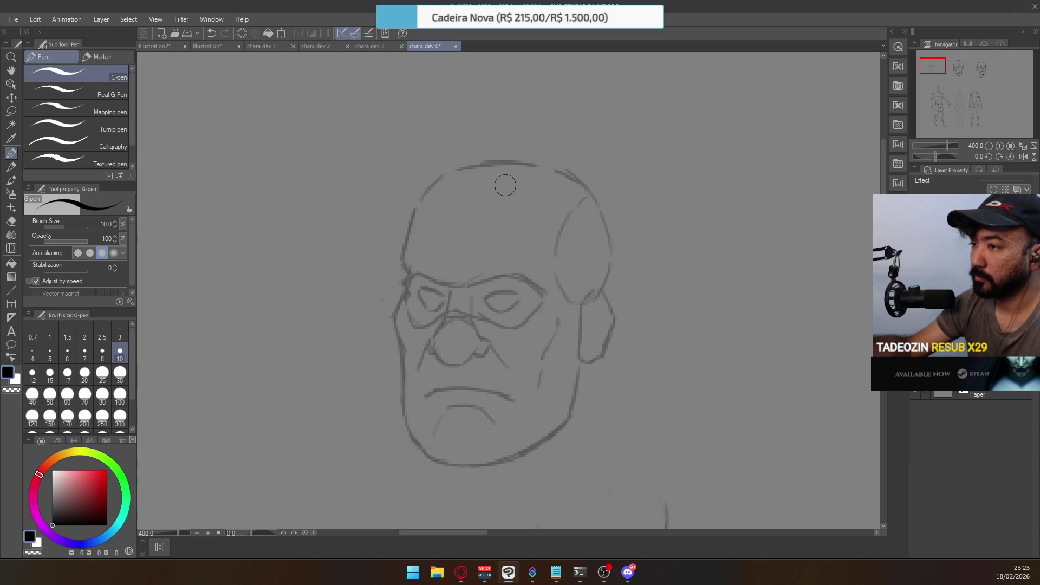
Ink the forehead curves, erasing old left-forehead sketch lines and redrawing the left forehead to the head top
drag(524, 261, 535, 215)
key(ctrl+z)
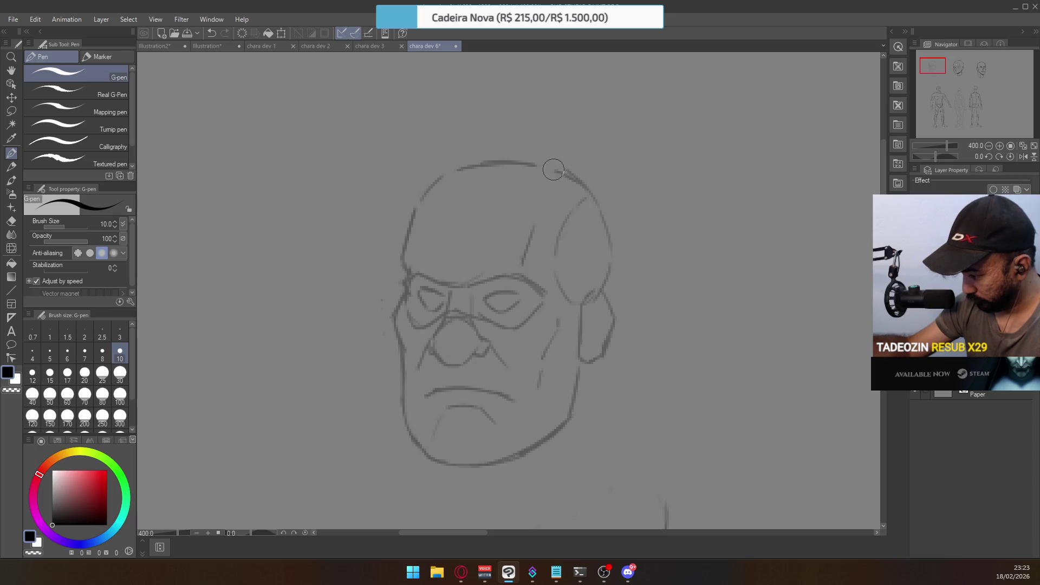
drag(525, 269, 535, 227)
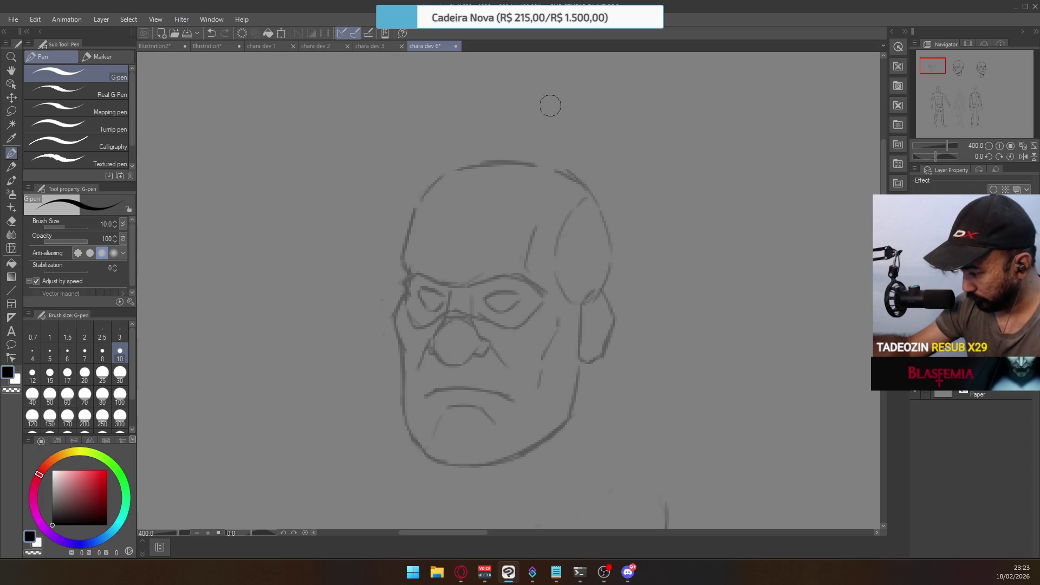
drag(420, 253, 426, 226)
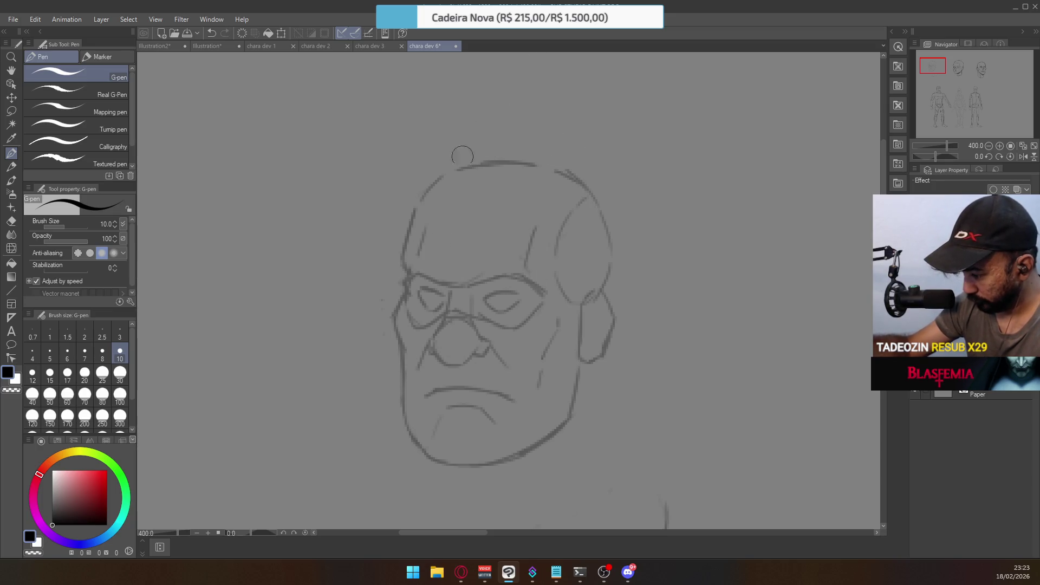
key(e)
drag(401, 255, 400, 198)
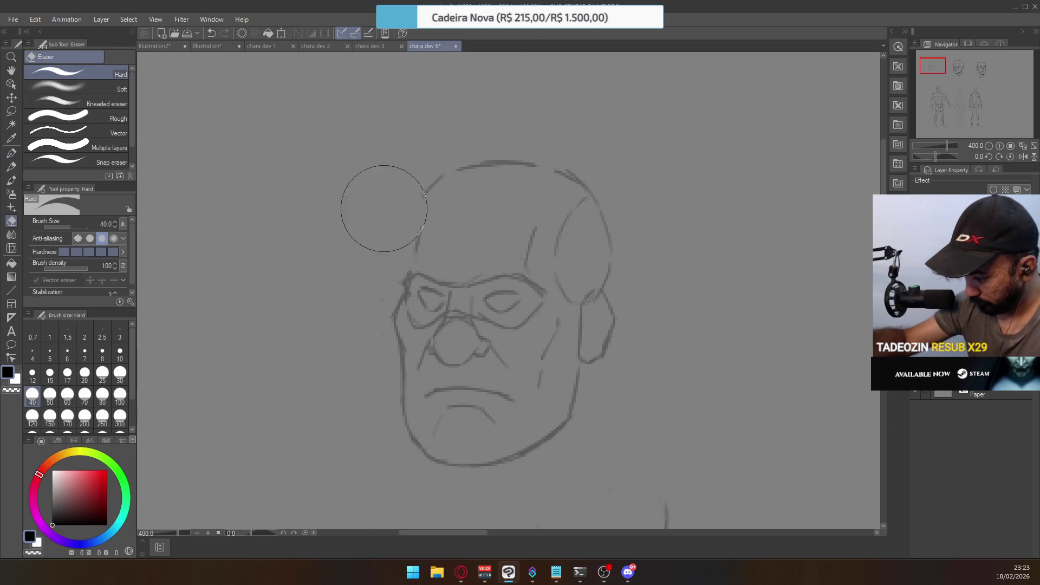
key(p)
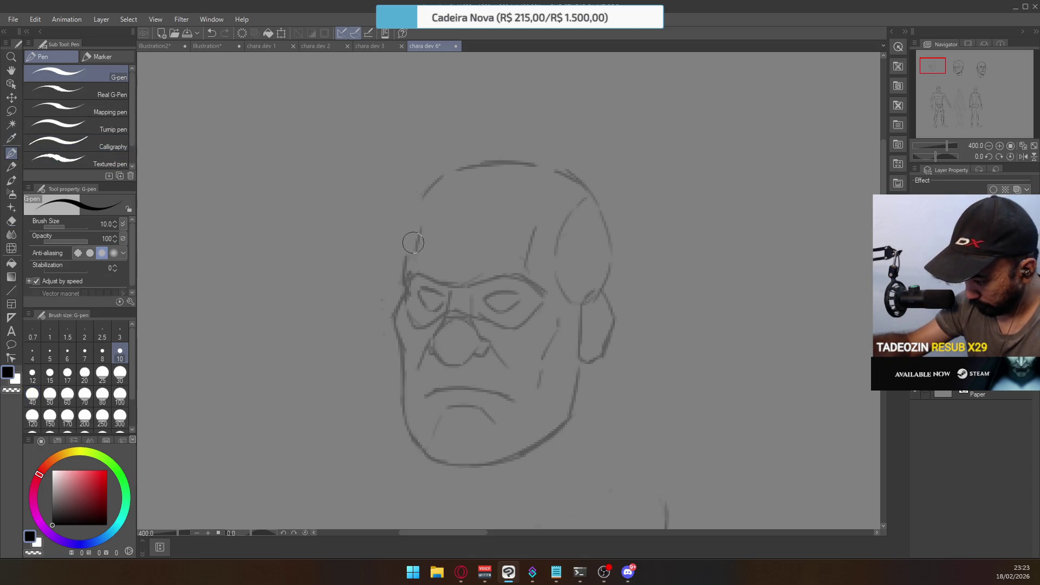
drag(403, 266, 423, 205)
key(ctrl+z)
drag(403, 274, 428, 188)
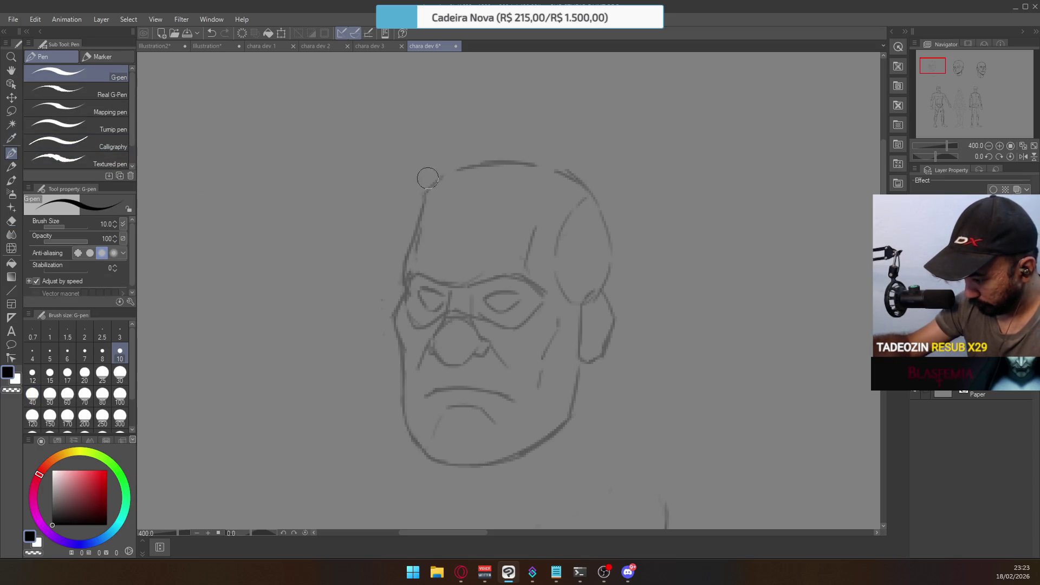
key(ctrl+z)
mouse_move(408, 255)
mouse_down()
mouse_move(439, 169)
mouse_move(574, 189)
mouse_move(576, 205)
mouse_up()
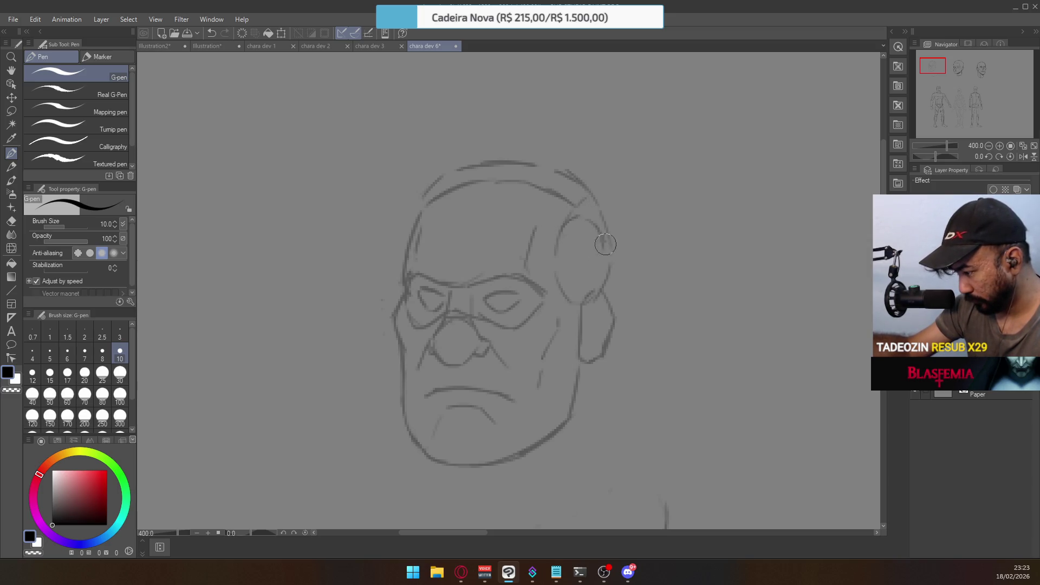
Erase the extra line atop the head and the old jaw end and lower ear lines
key(e)
mouse_move(545, 151)
mouse_down()
mouse_move(441, 157)
mouse_move(464, 133)
mouse_move(530, 148)
mouse_move(585, 209)
mouse_move(593, 205)
mouse_move(622, 302)
mouse_move(606, 267)
mouse_move(608, 301)
mouse_up()
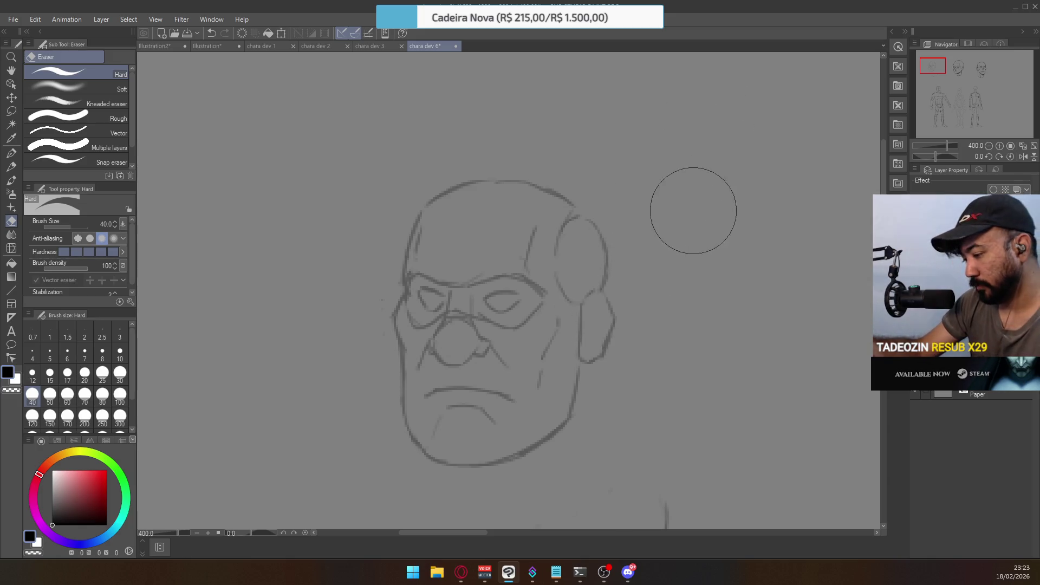
scroll(648, 268, down, 2)
scroll(650, 251, down, 1)
scroll(651, 238, up, 3)
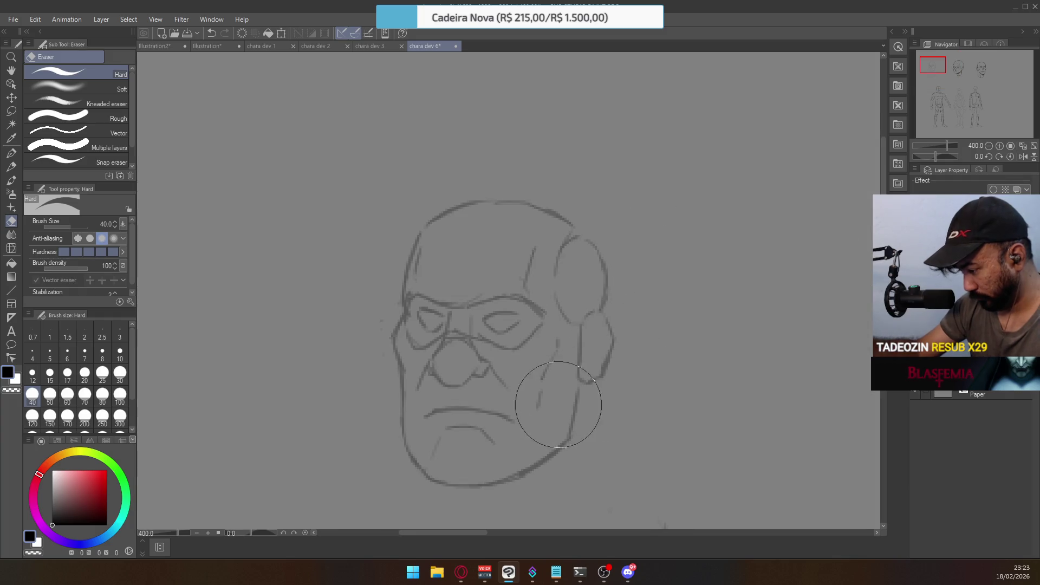
drag(577, 420, 557, 395)
drag(581, 336, 576, 376)
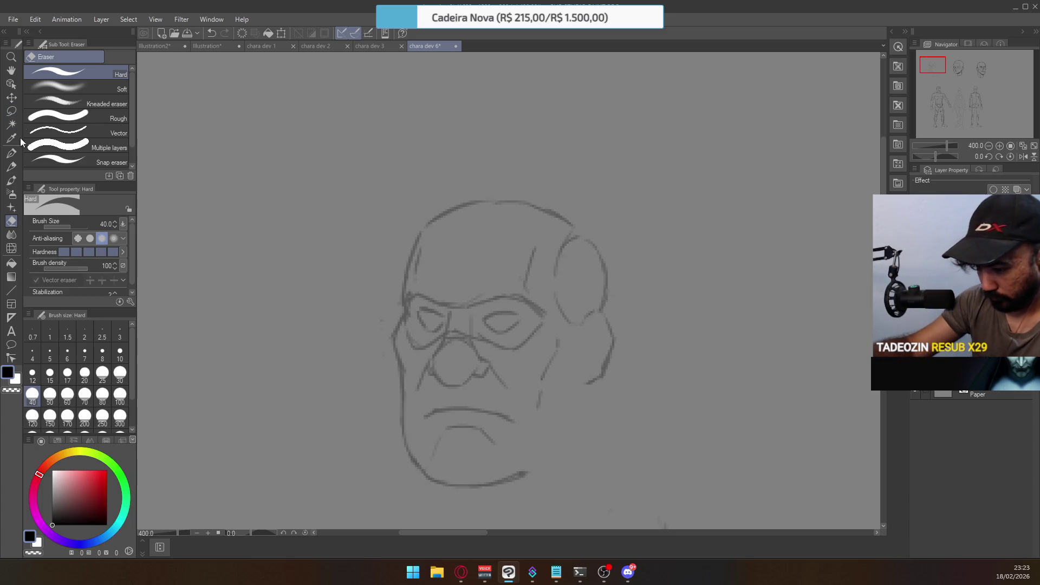
Ink the inner ear line and the right jaw from cheek to chin, then zoom out to compare
click(11, 153)
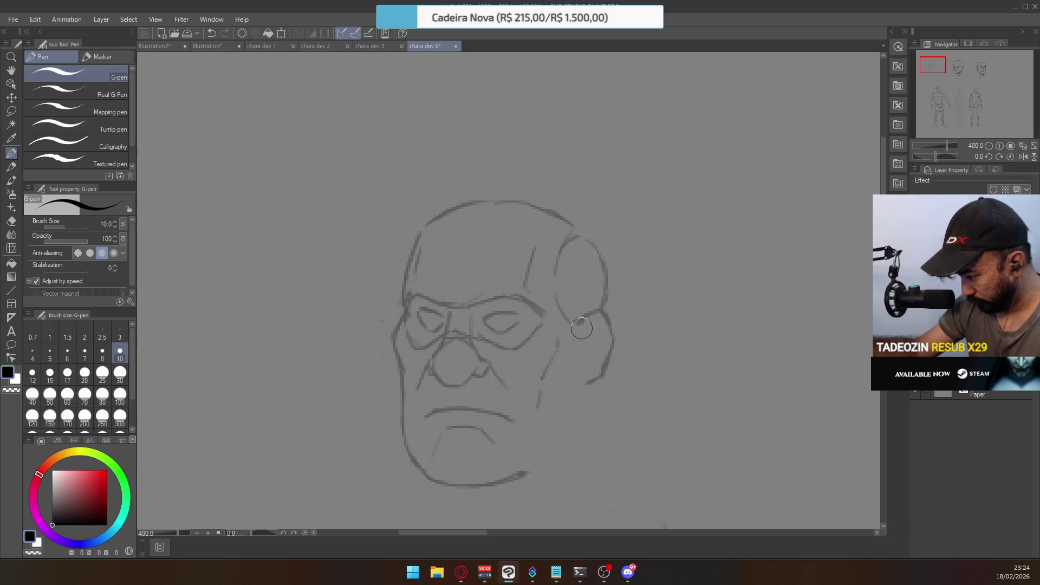
drag(572, 331, 575, 373)
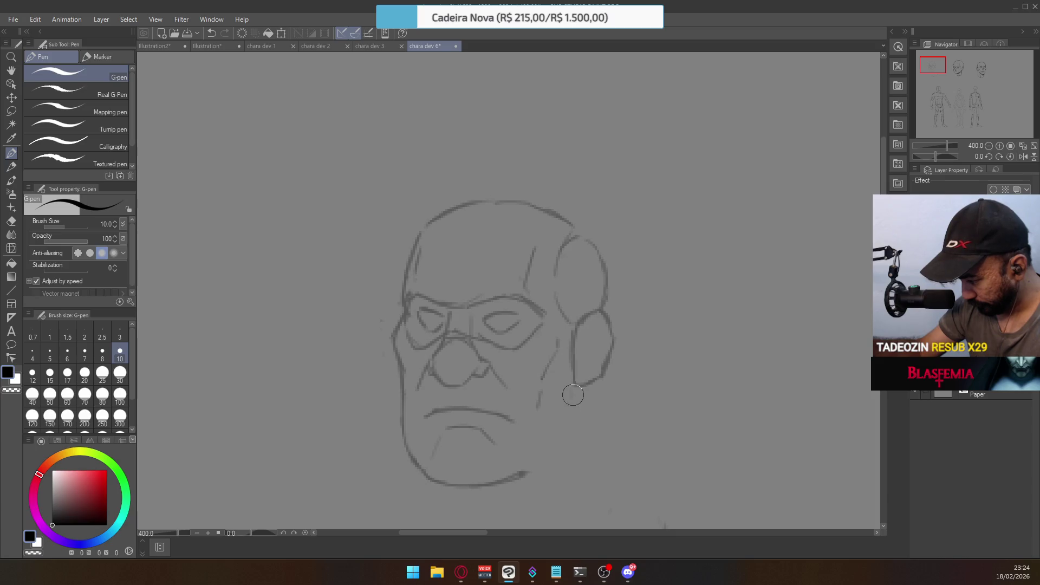
drag(572, 398, 564, 431)
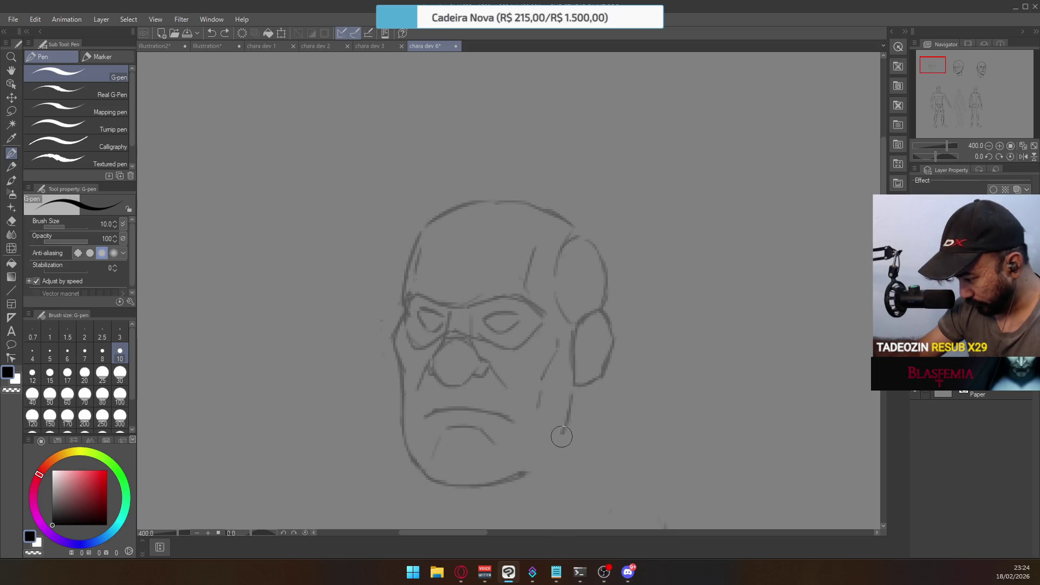
drag(523, 475, 558, 442)
key(ctrl+z)
drag(518, 479, 571, 426)
drag(519, 480, 569, 432)
key(ctrl+z)
drag(519, 480, 570, 431)
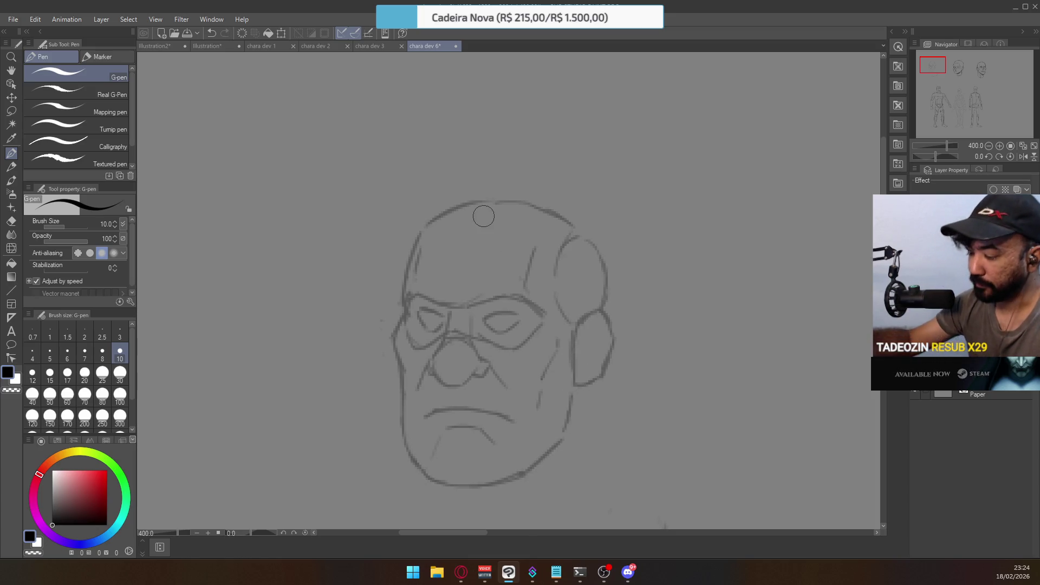
alt+click(504, 344)
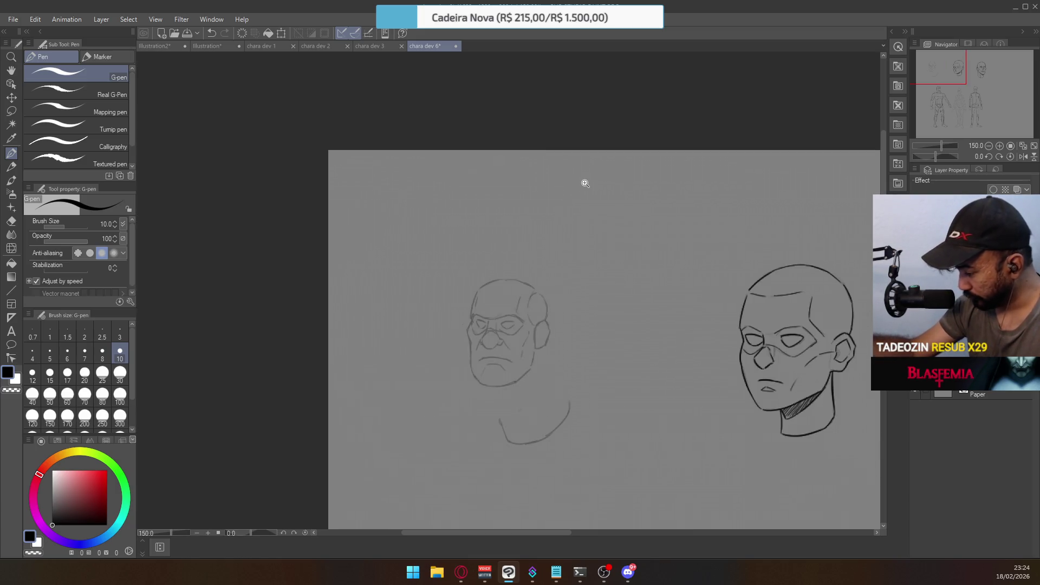
Zoom back in on the face and erase the old nose lines
click(532, 346)
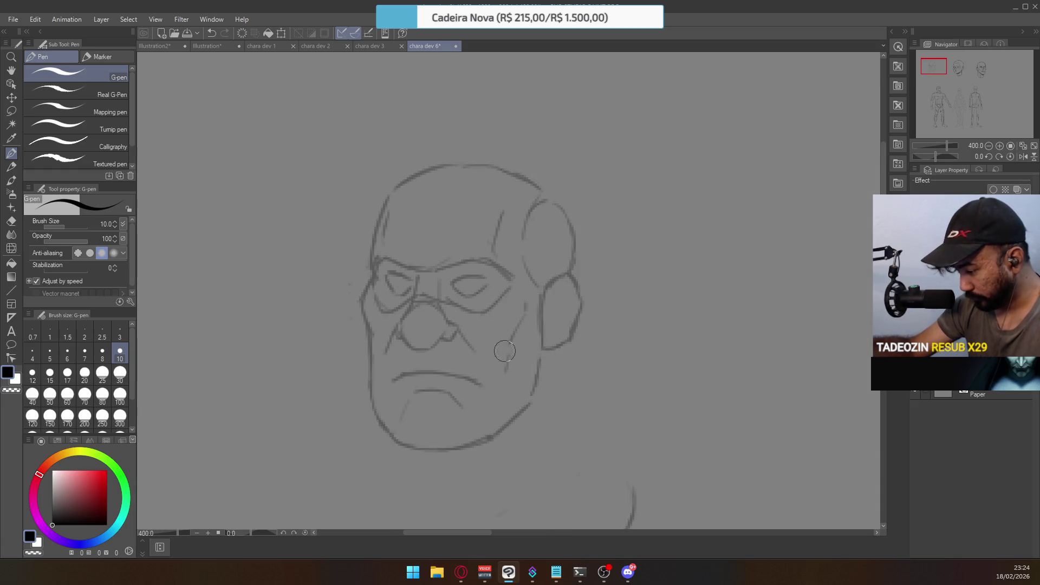
key(e)
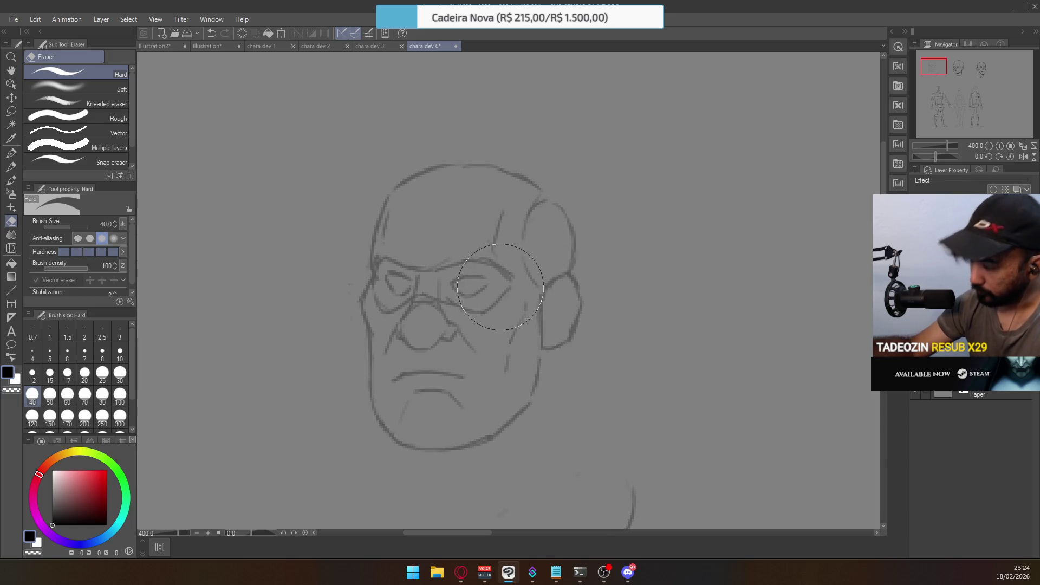
mouse_move(407, 341)
mouse_down()
mouse_move(428, 336)
mouse_move(437, 352)
mouse_up()
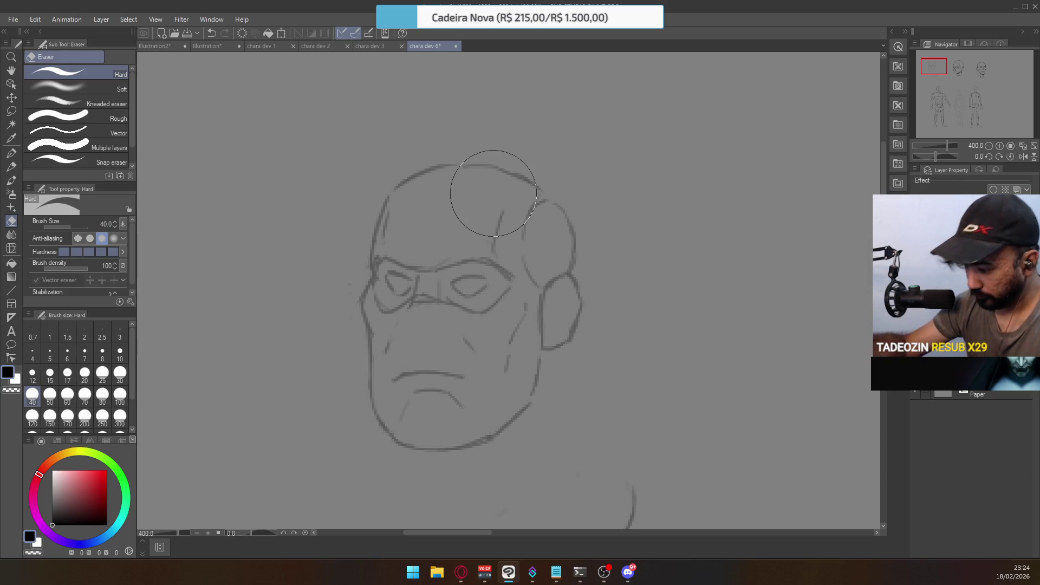
Ink new nose strokes, darkening the bridge between the eyes and curling the right nostril
key(p)
mouse_move(402, 328)
mouse_down()
mouse_move(420, 344)
mouse_move(436, 332)
mouse_up()
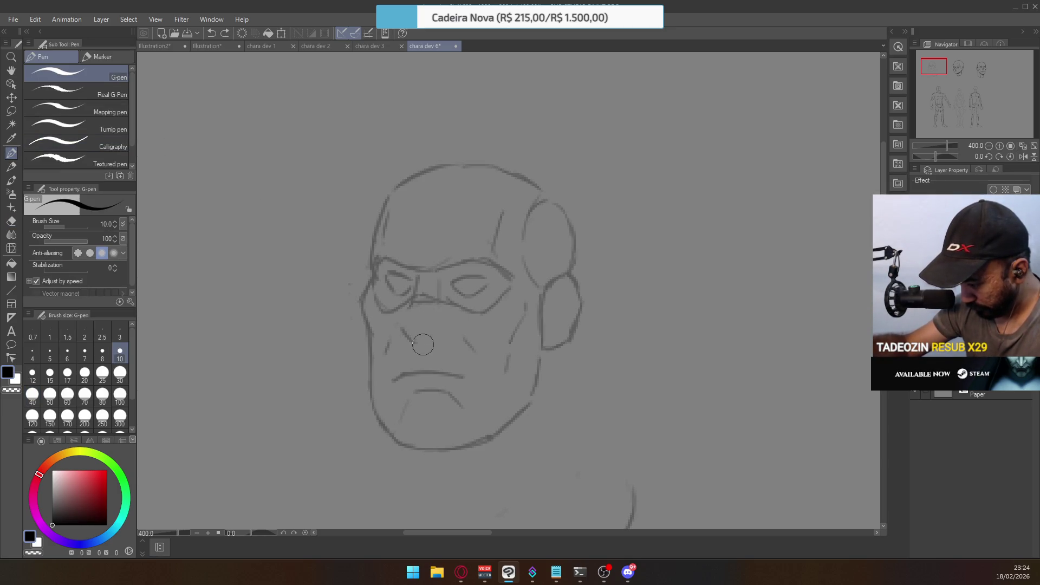
key(ctrl+z)
mouse_move(412, 299)
mouse_down()
mouse_move(403, 323)
mouse_move(442, 325)
mouse_move(433, 337)
mouse_up()
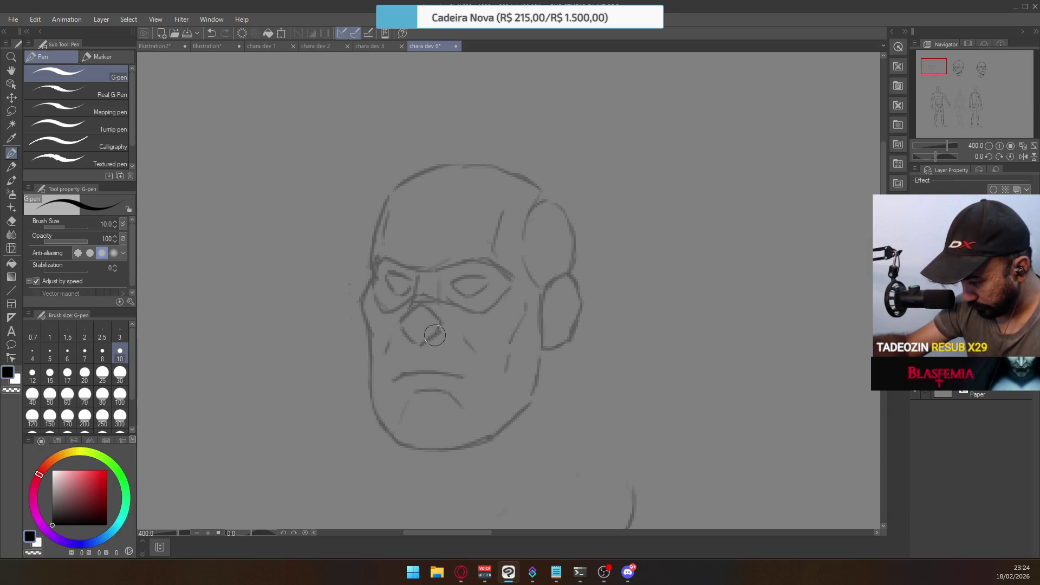
drag(418, 293, 439, 319)
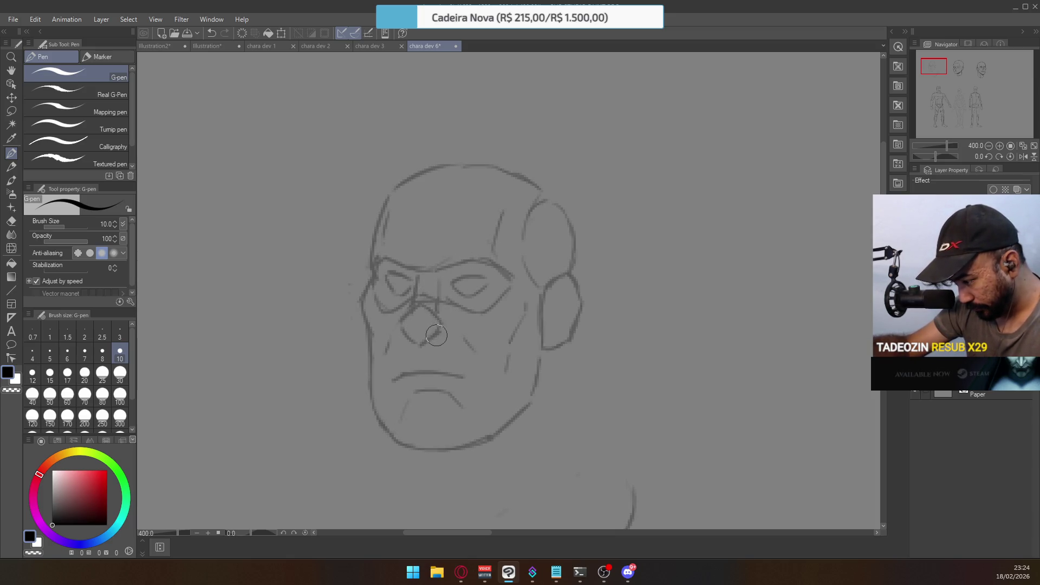
mouse_move(438, 325)
mouse_down()
mouse_move(450, 327)
mouse_move(441, 336)
mouse_up()
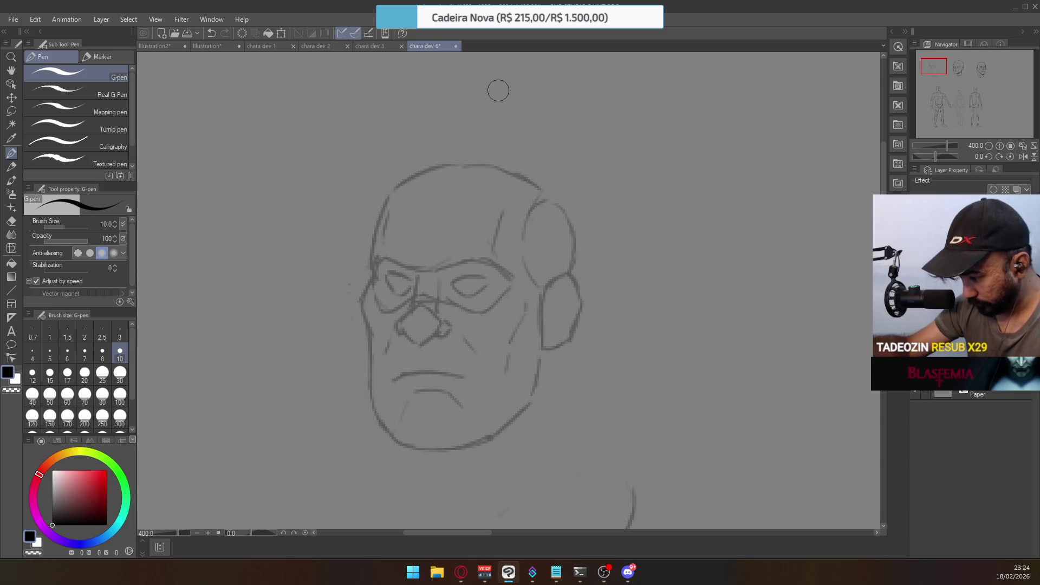
key(ctrl+z)
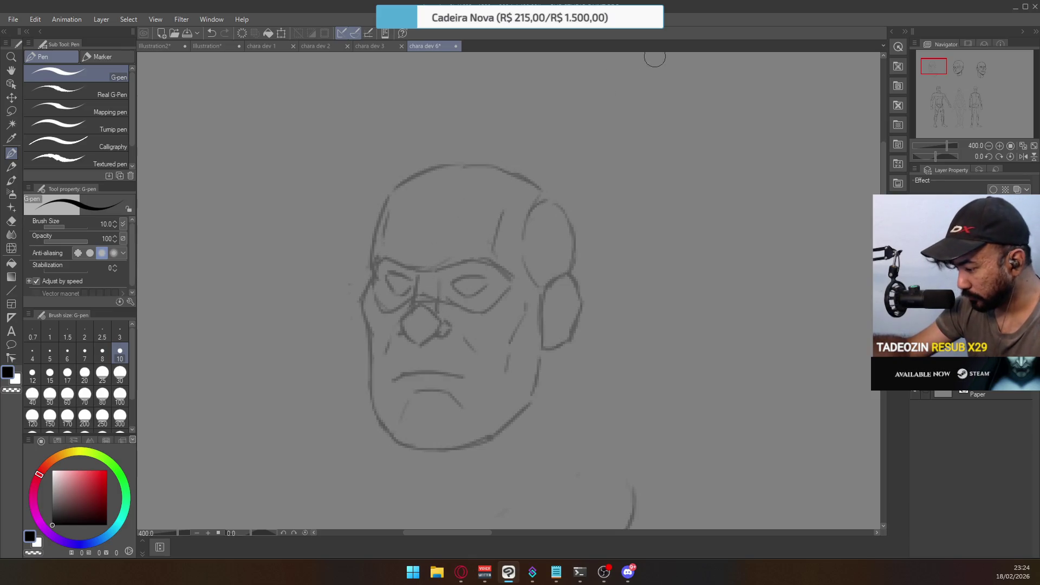
Lasso the mouth area, deselect, and ink the mouth line so it reaches further right
click(14, 108)
mouse_move(467, 362)
mouse_down()
mouse_move(457, 382)
mouse_move(395, 381)
mouse_up()
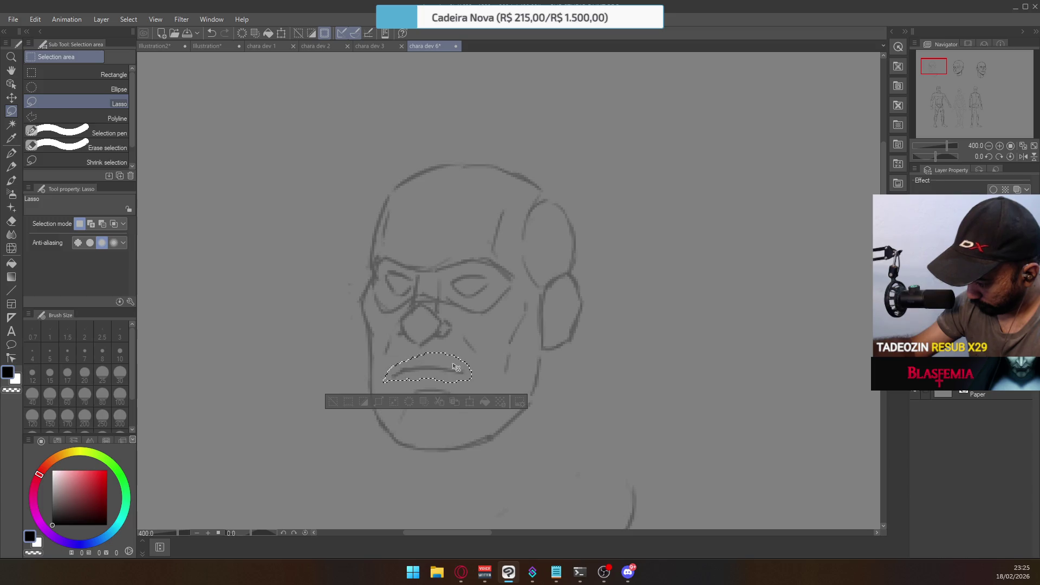
key(ctrl+d)
key(e)
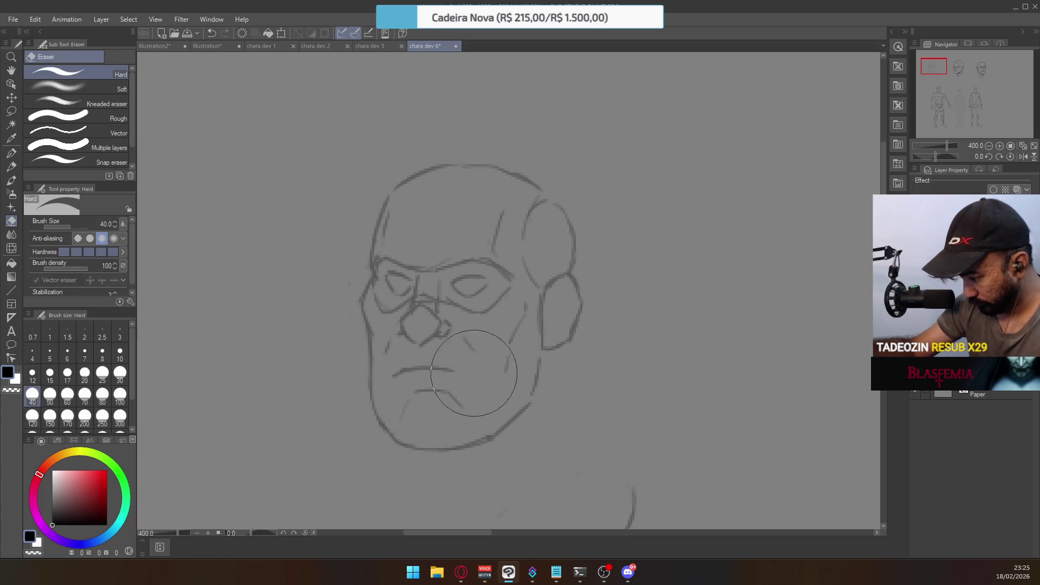
click(13, 154)
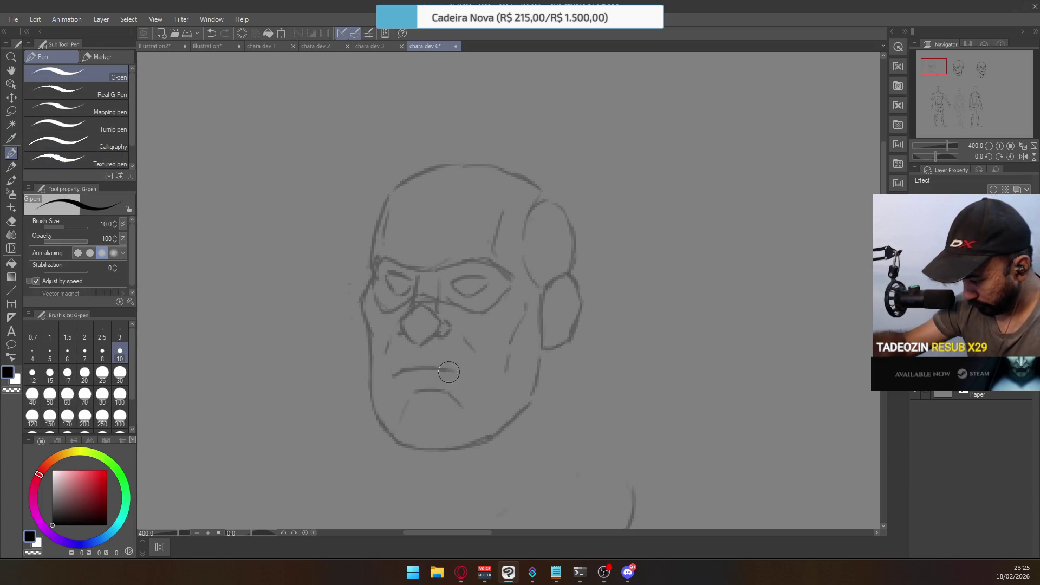
drag(434, 370, 459, 374)
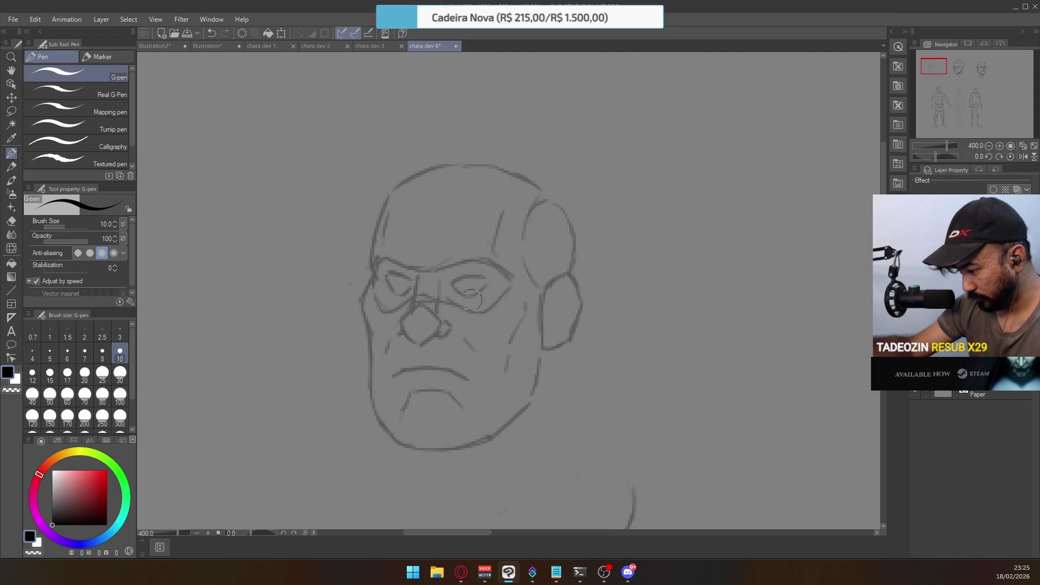
key(e)
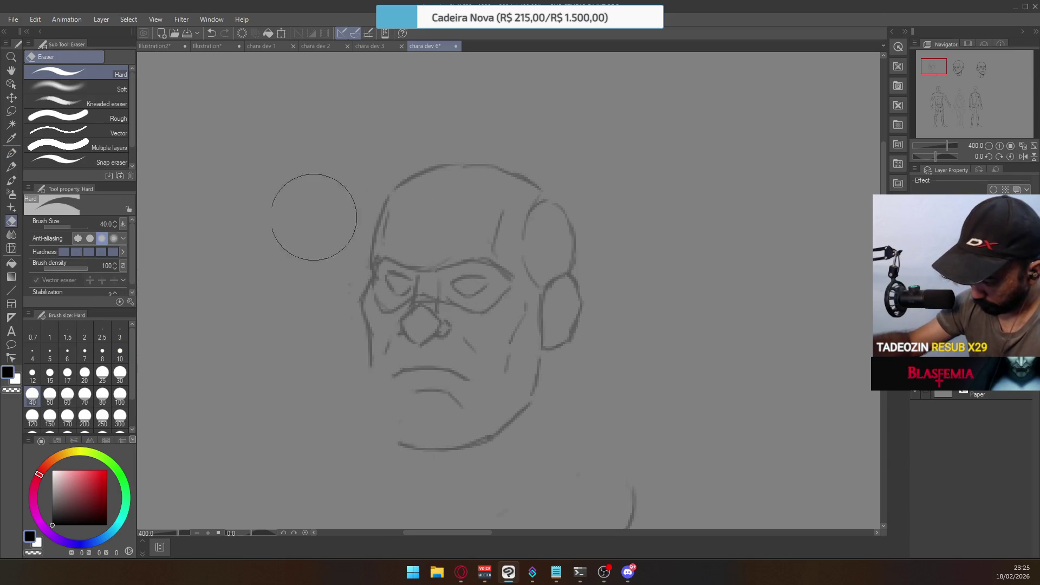
Extend the jaw's left side toward the chin, then erase the lower-left jaw and chin lines
click(11, 153)
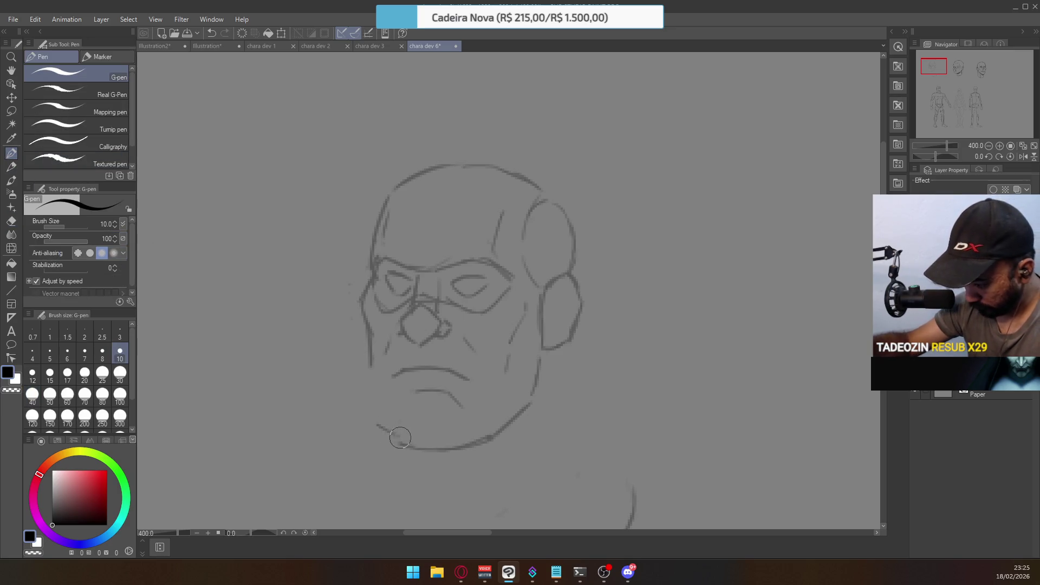
mouse_move(399, 443)
mouse_down()
mouse_move(370, 403)
mouse_move(377, 410)
mouse_up()
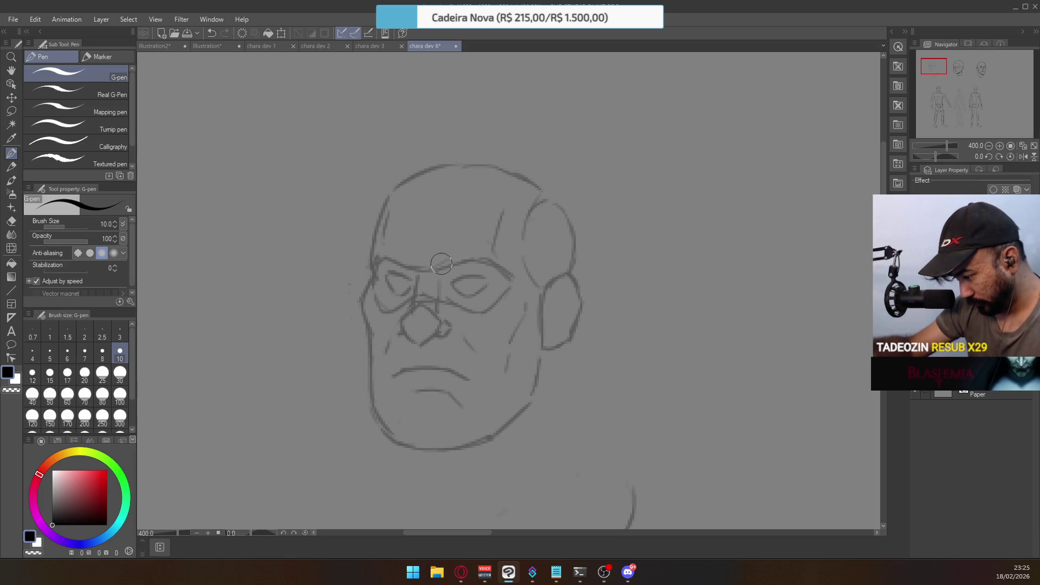
key(e)
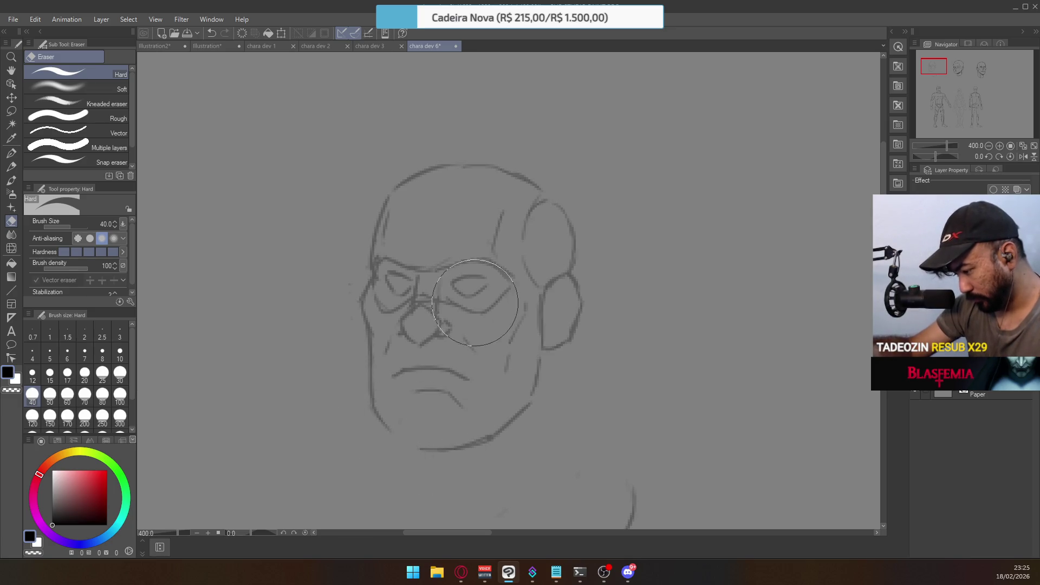
mouse_move(368, 406)
mouse_down()
mouse_move(465, 441)
mouse_move(531, 389)
mouse_up()
Redraw the chin stroke below the mouth several times, ending with a lower chin line to the right jaw
click(11, 153)
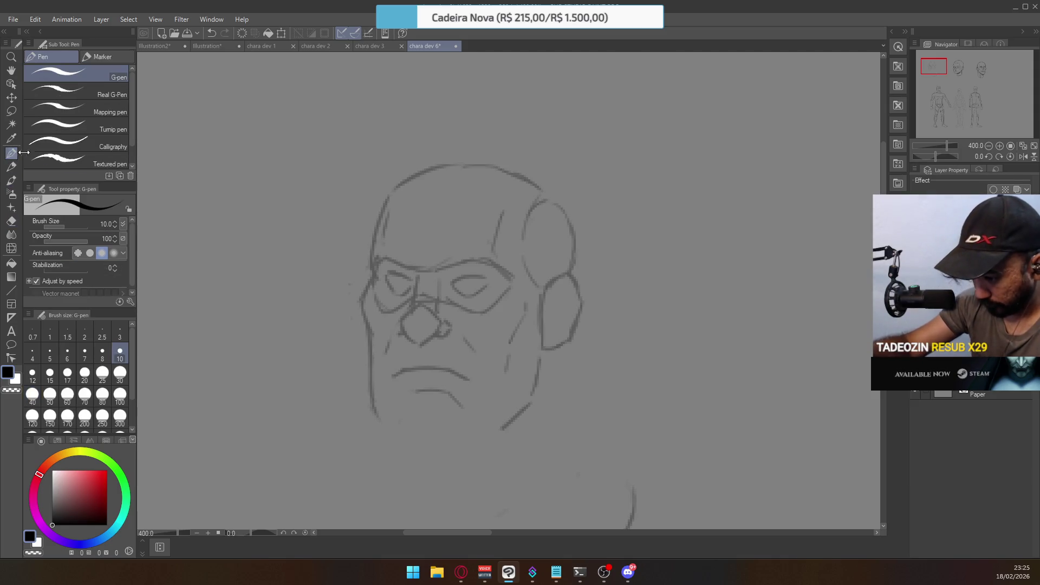
drag(382, 425, 463, 439)
key(ctrl+z)
key(ctrl+z)
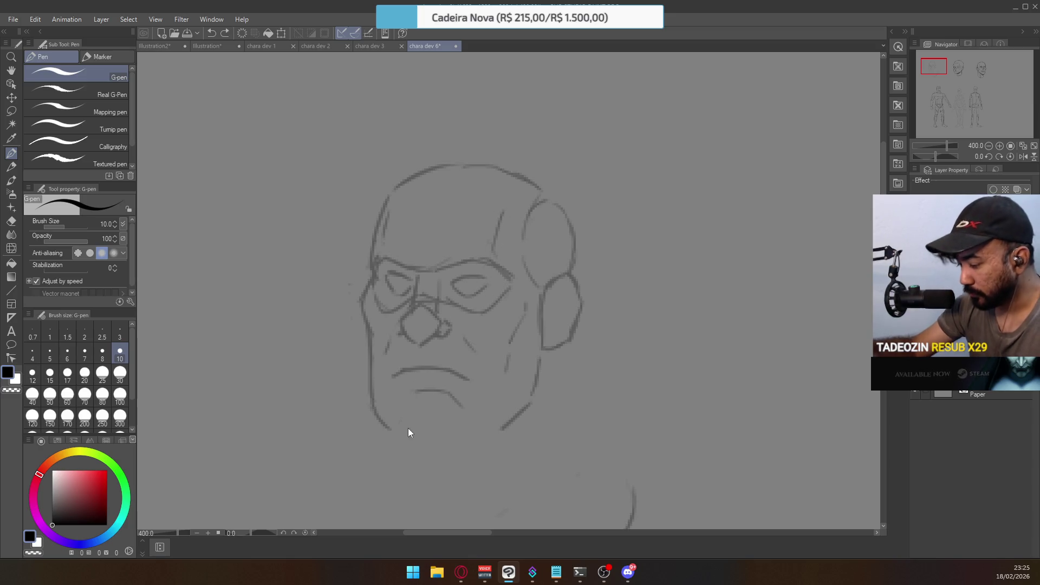
drag(395, 432, 470, 442)
key(ctrl+z)
drag(398, 434, 471, 442)
key(ctrl+z)
key(ctrl+z)
drag(402, 437, 469, 442)
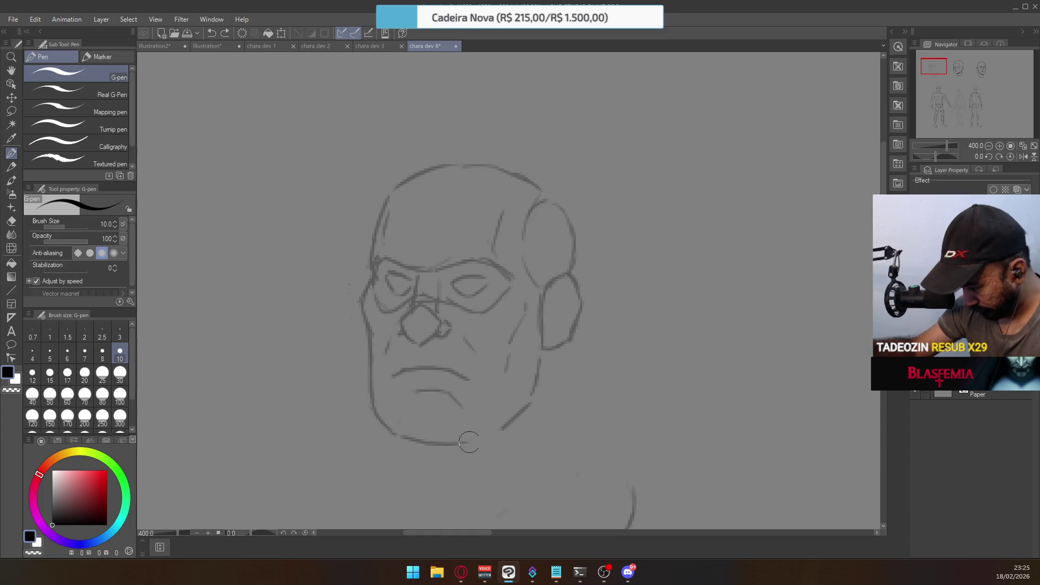
key(ctrl+z)
mouse_move(396, 433)
mouse_down()
mouse_move(471, 442)
mouse_move(501, 431)
mouse_up()
key(ctrl+z)
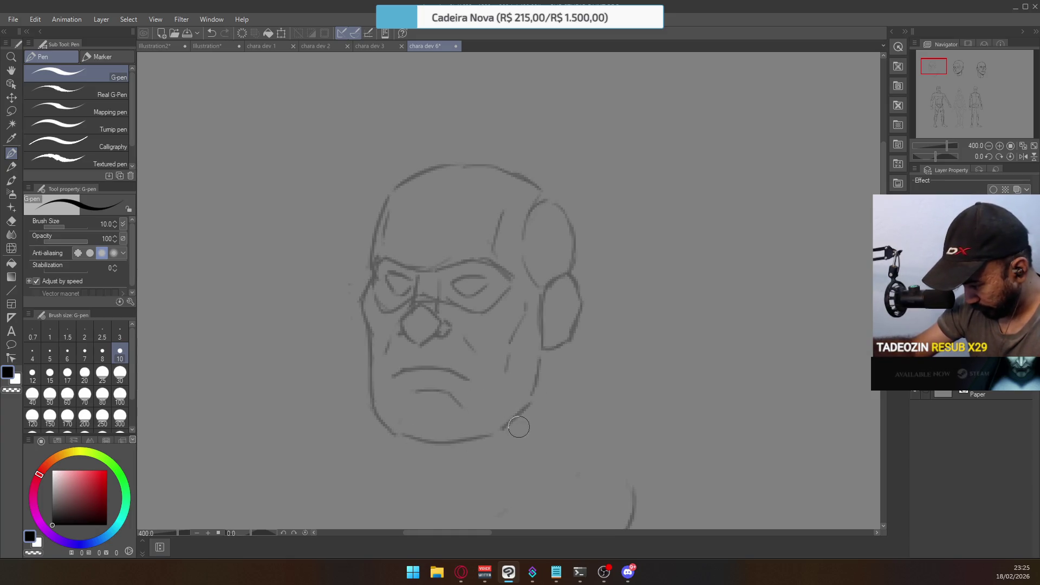
key(ctrl+z)
key(ctrl+z)
key(ctrl+z)
drag(420, 449, 502, 432)
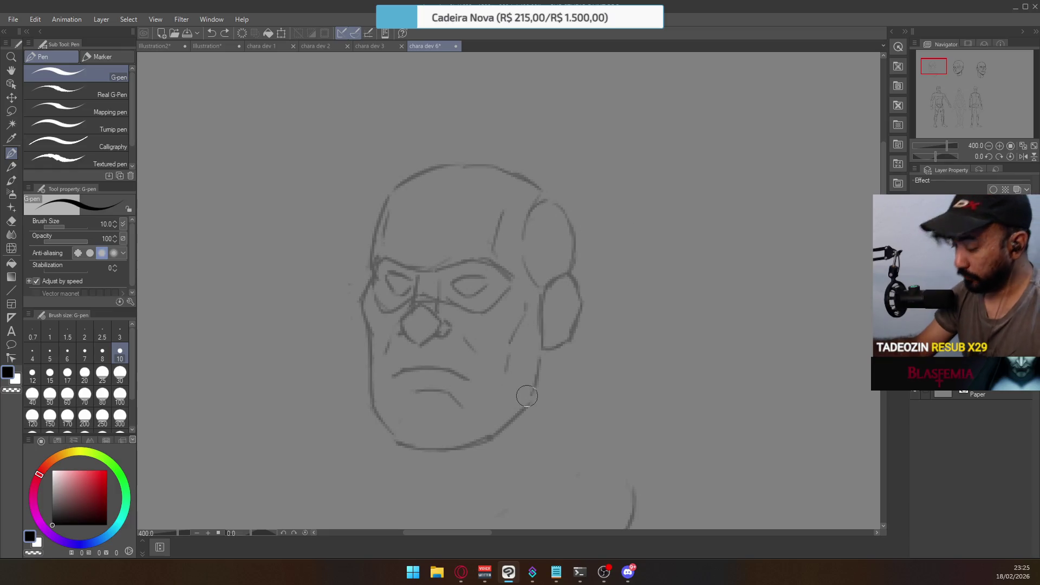
Erase part of the right jaw line and re-ink the ear bottom and right jaw
key(e)
drag(542, 390, 537, 368)
click(13, 154)
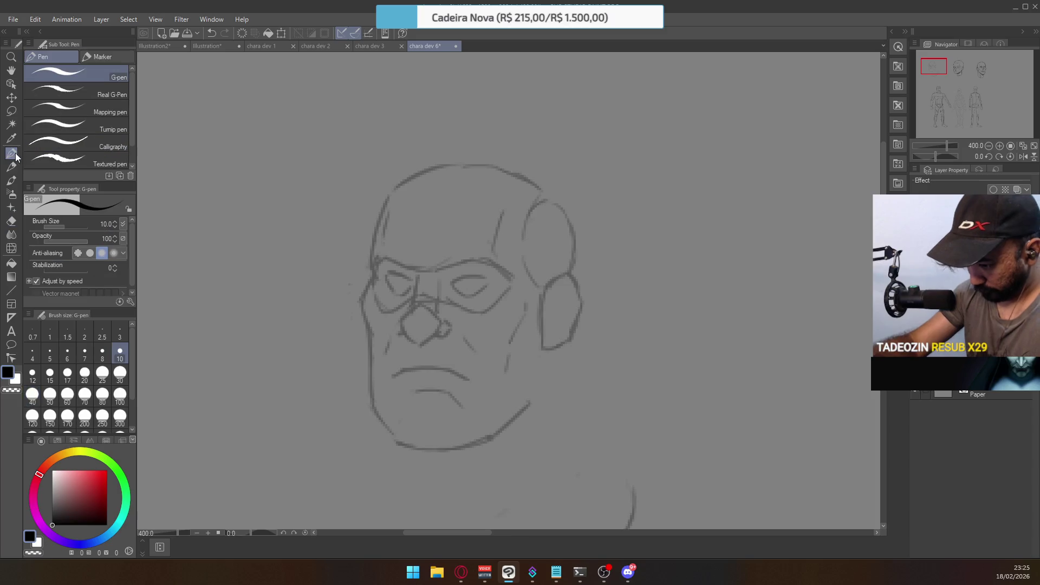
mouse_move(540, 353)
mouse_down()
mouse_move(532, 393)
mouse_move(499, 429)
mouse_up()
Add a short lower-lip stroke below the mouth, extending it to the left
key(e)
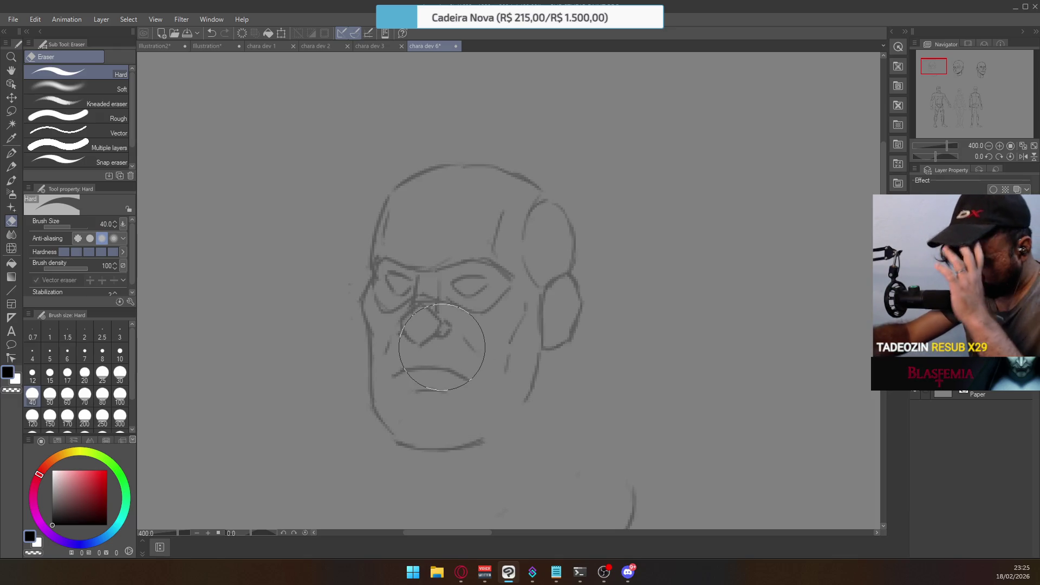
key(p)
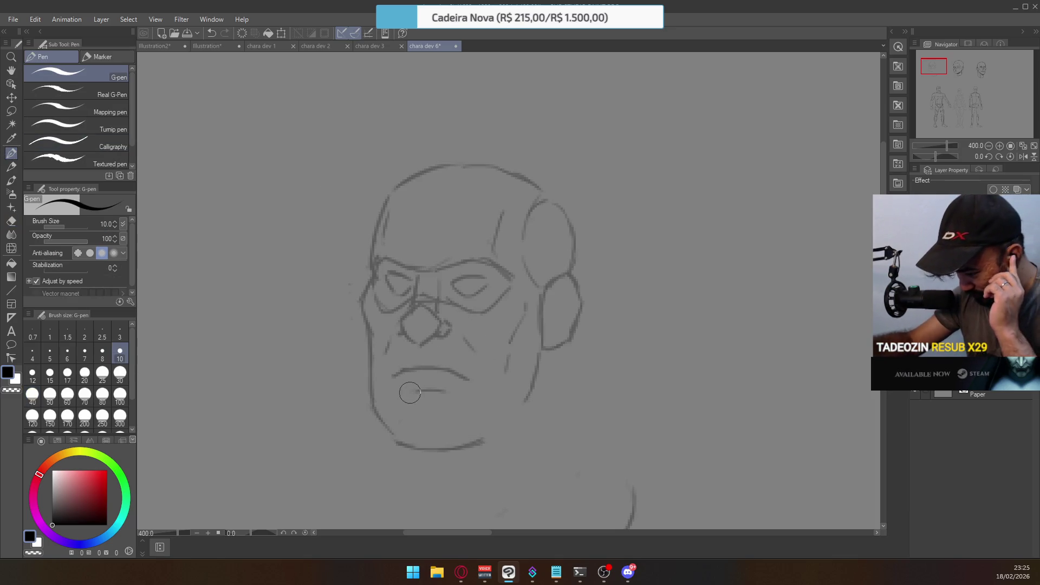
drag(406, 392, 444, 390)
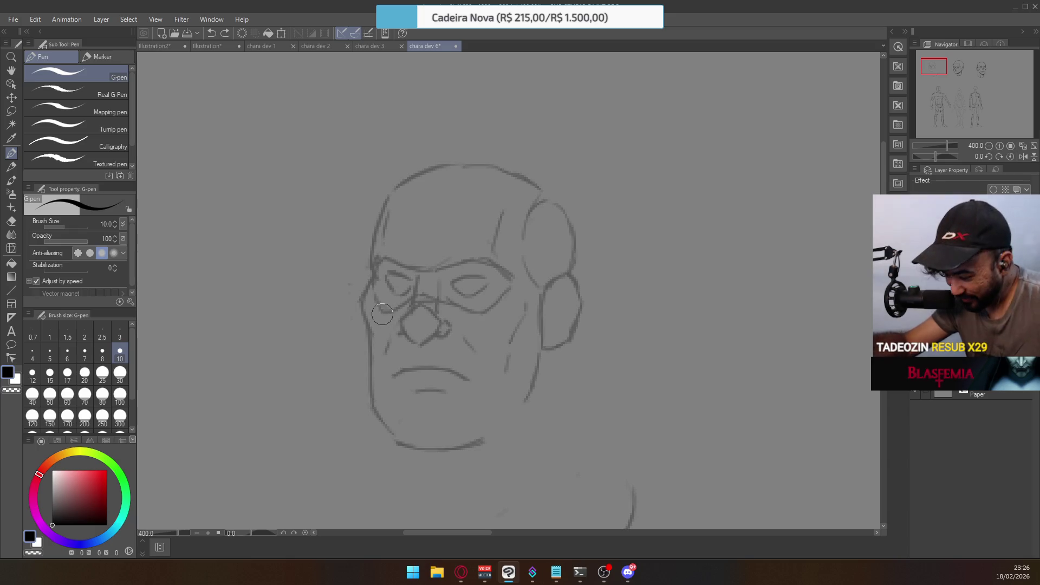
drag(416, 390, 410, 390)
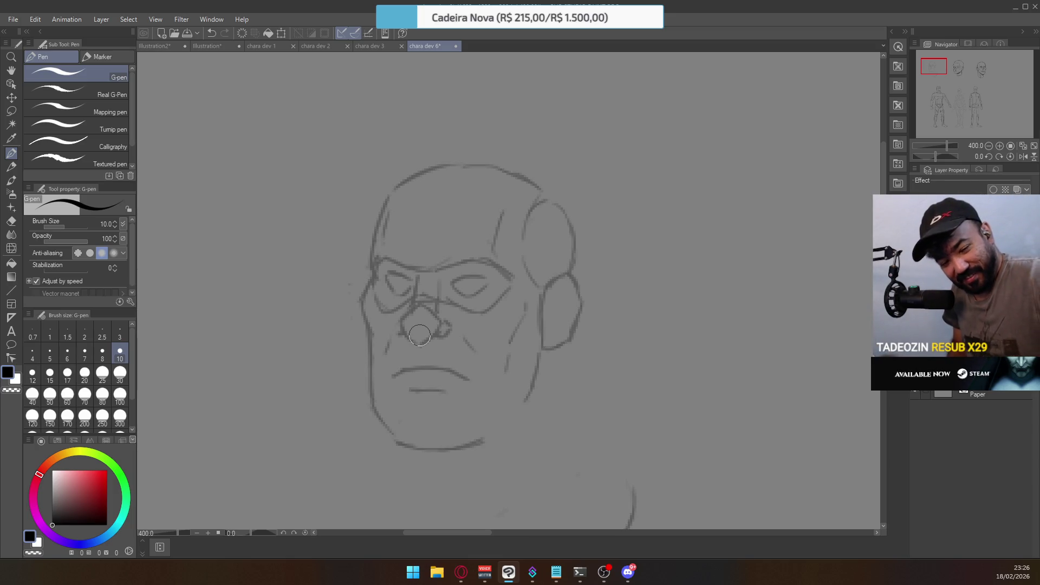
Extend the left jaw to the chin, erase its lower curve, and redraw the left jaw line
key(e)
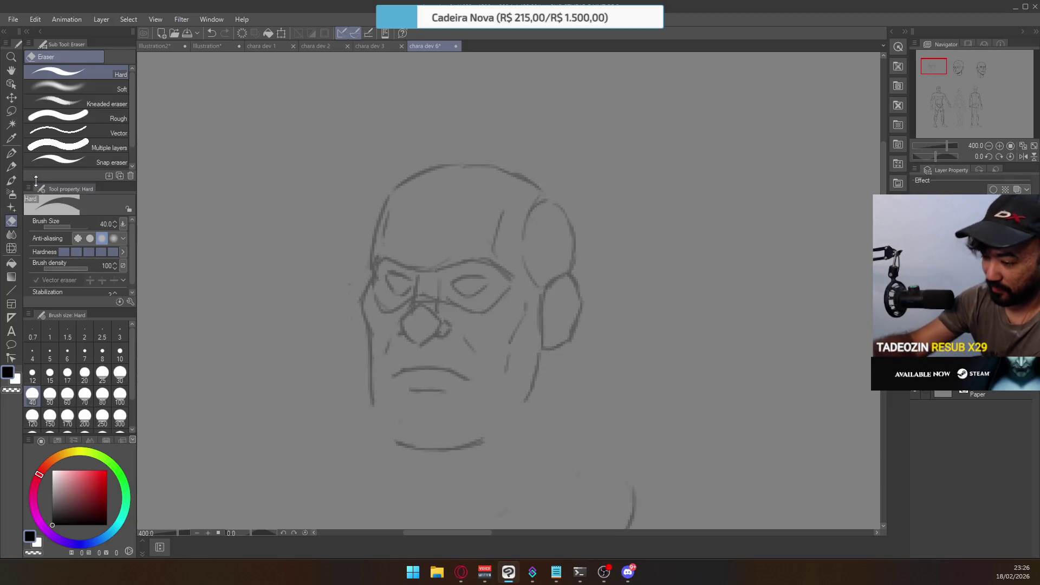
click(10, 154)
drag(374, 405, 398, 446)
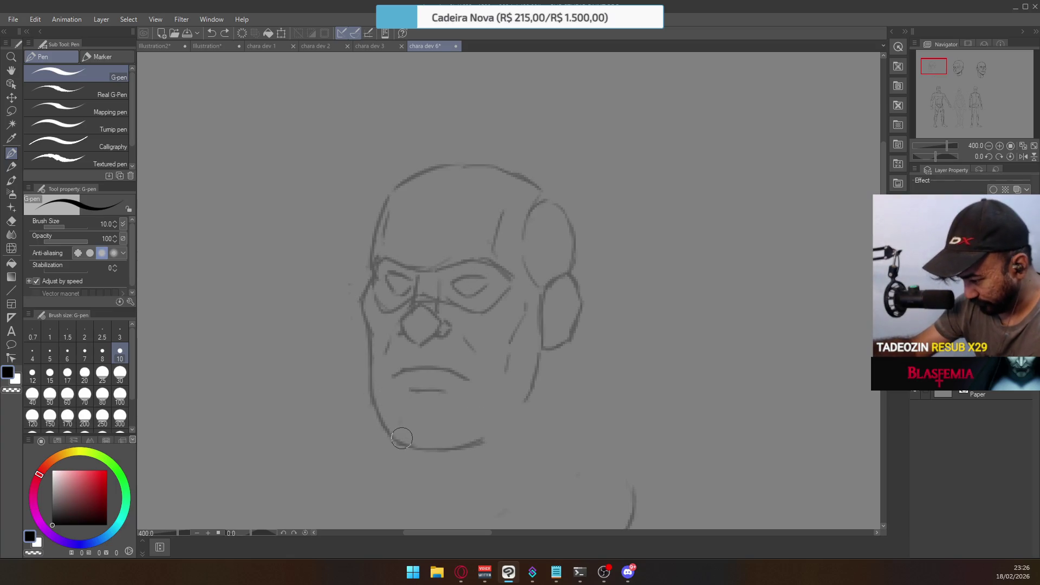
key(e)
drag(441, 452, 434, 444)
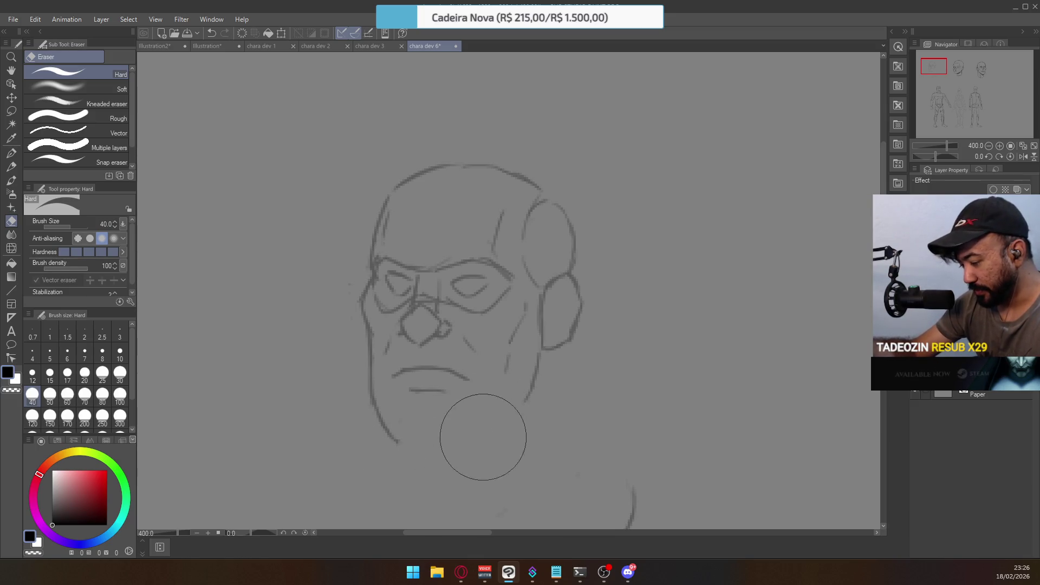
key(ctrl+z)
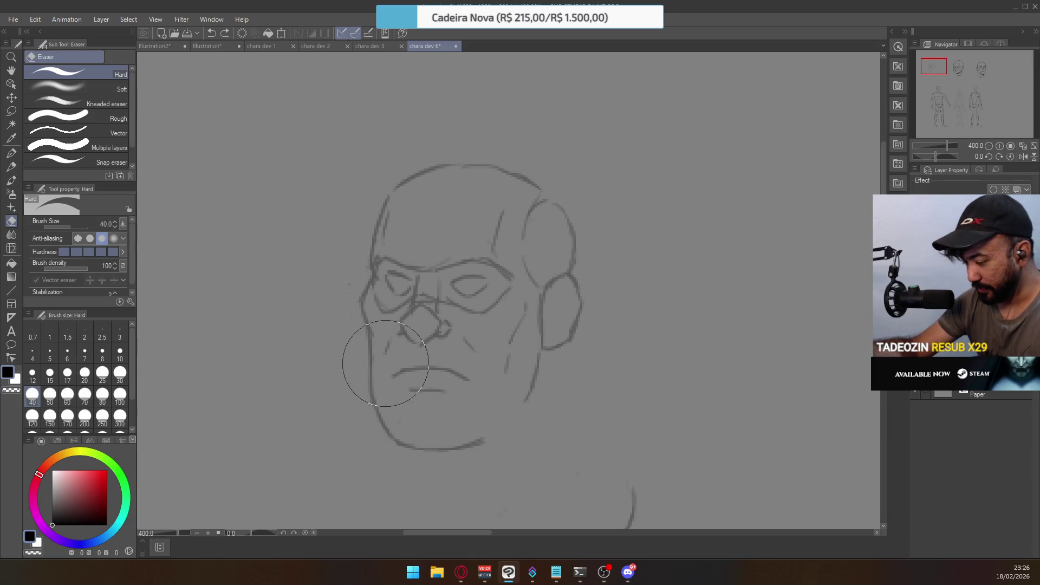
drag(395, 420, 395, 437)
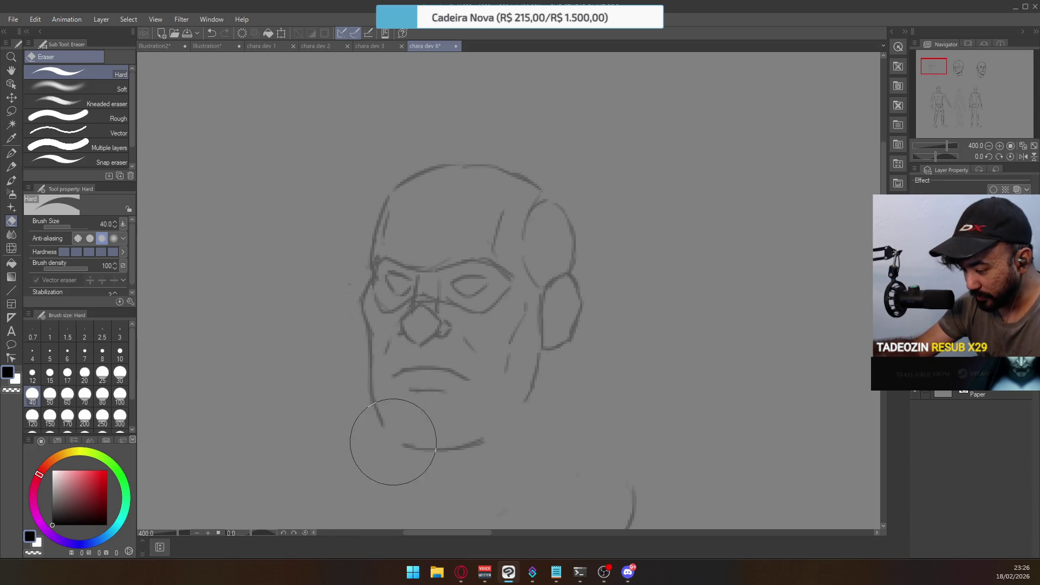
click(11, 153)
mouse_move(383, 423)
mouse_down()
mouse_move(397, 442)
mouse_move(436, 450)
mouse_up()
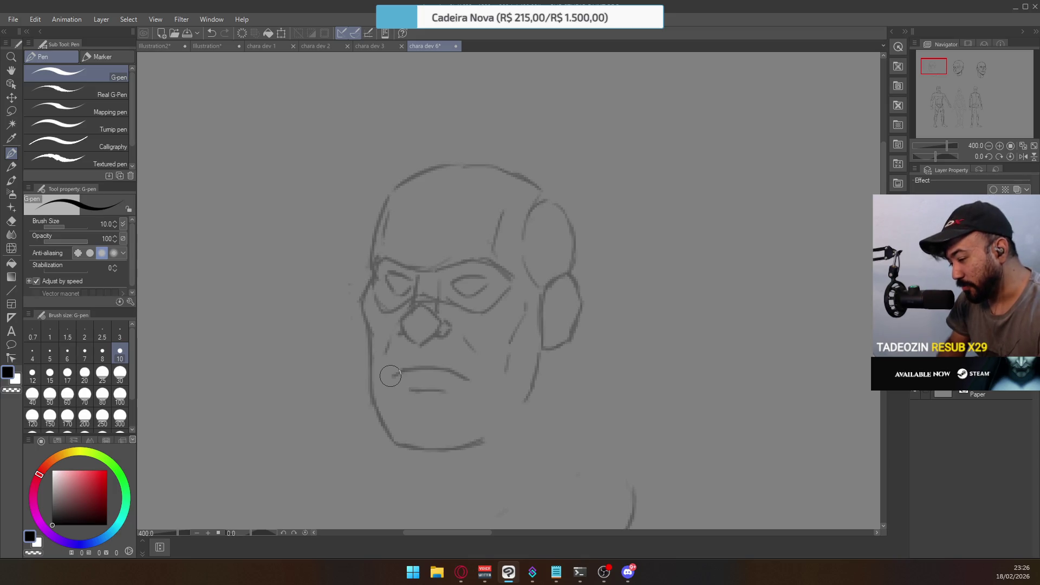
key(e)
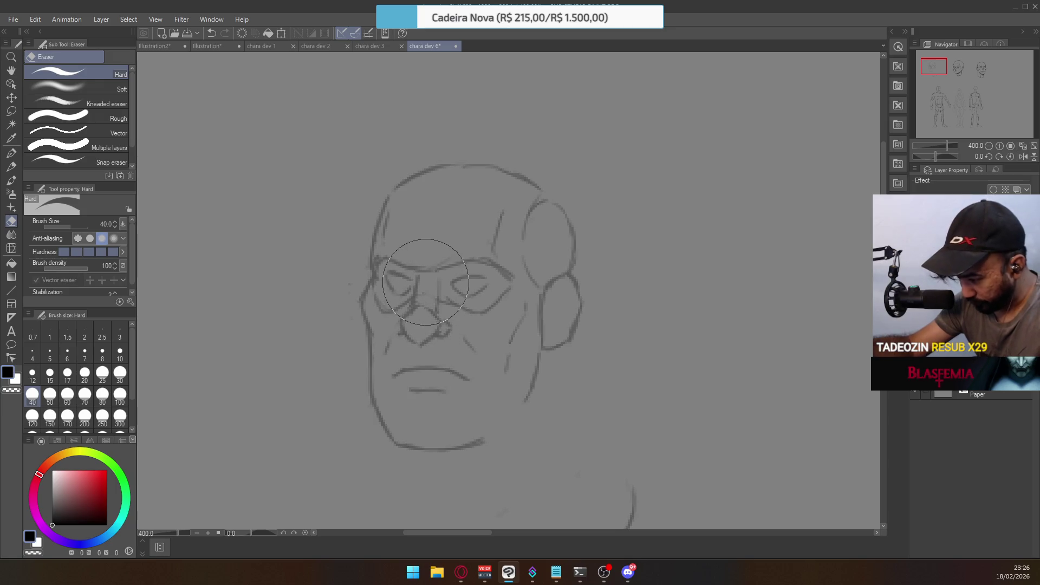
key(p)
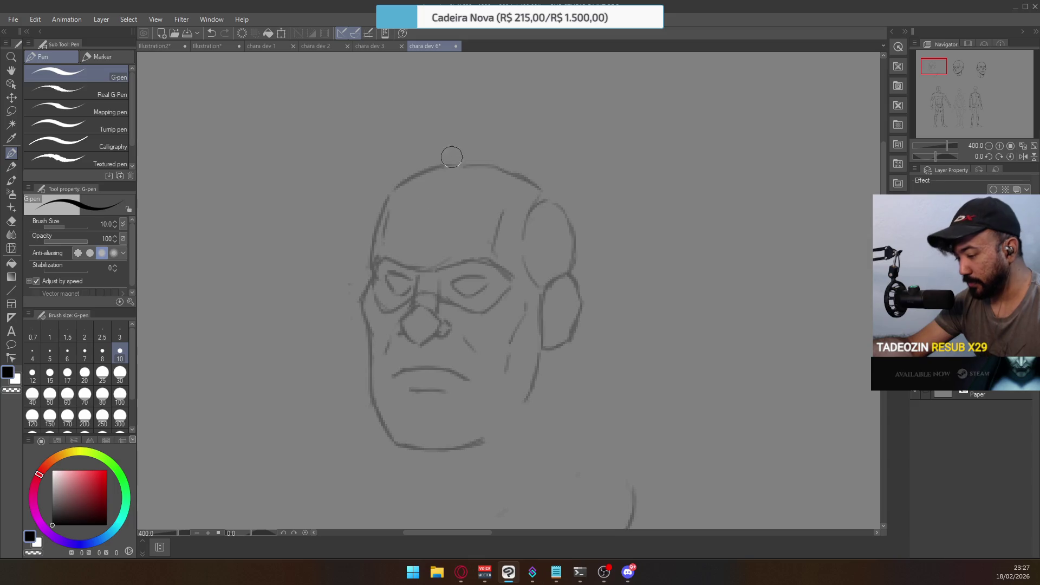
key(e)
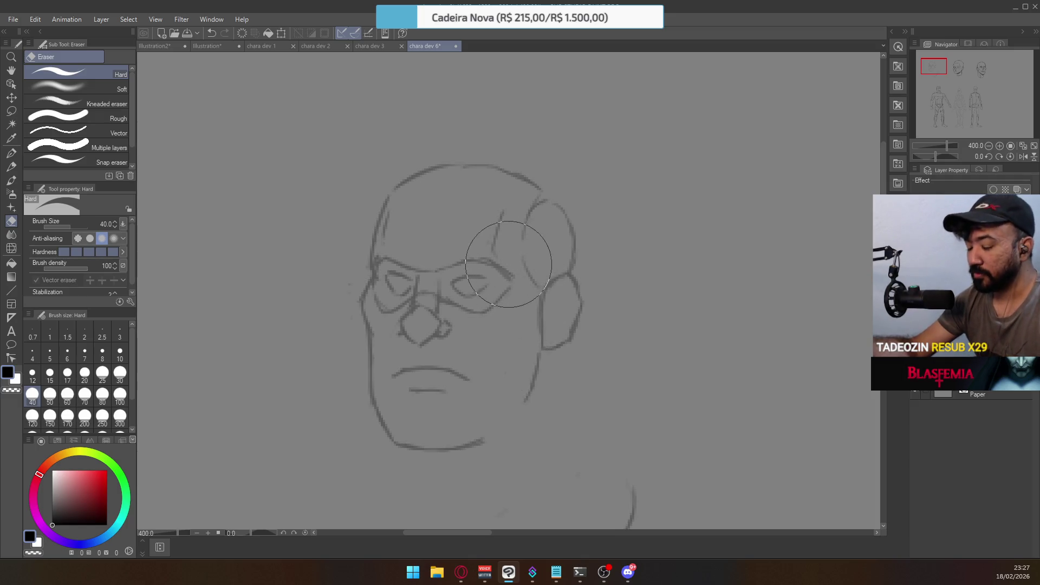
Ink a long line down the right cheek, redrawing it once
key(p)
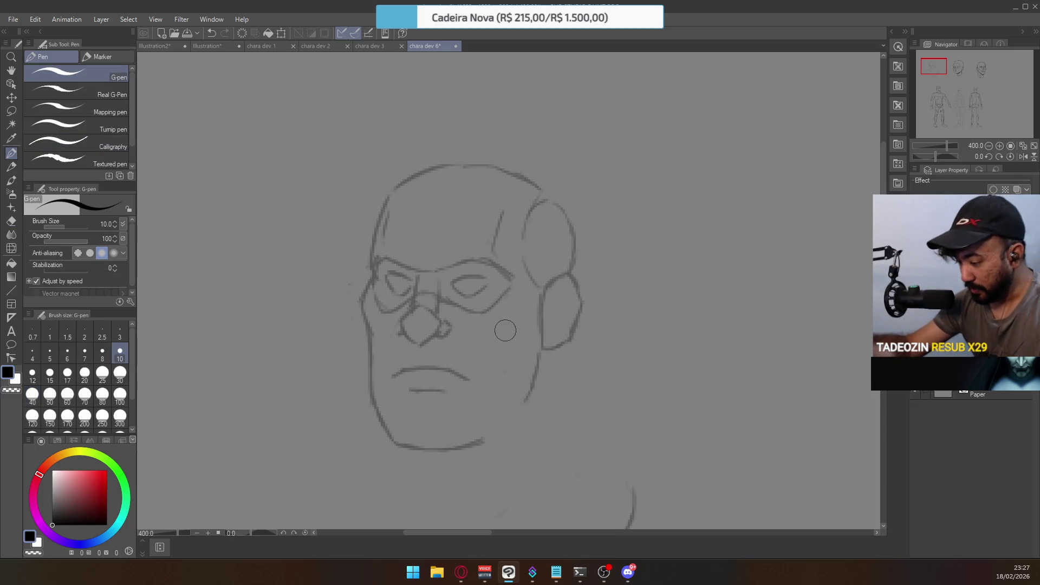
drag(497, 339, 519, 319)
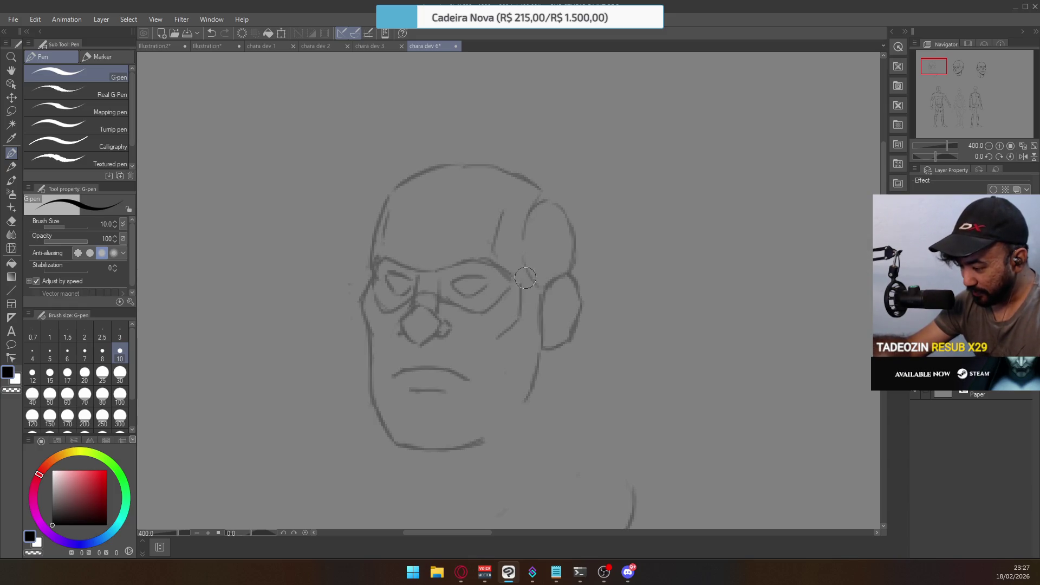
drag(520, 303, 497, 337)
key(ctrl+z)
drag(522, 294, 497, 337)
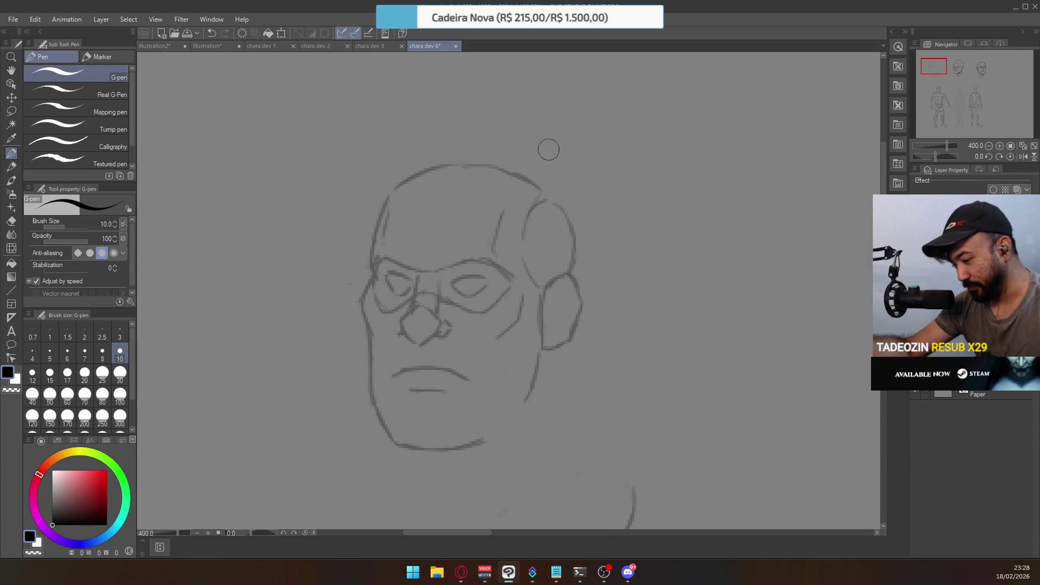
Close the left cheek outline with a vertical pen stroke
key(e)
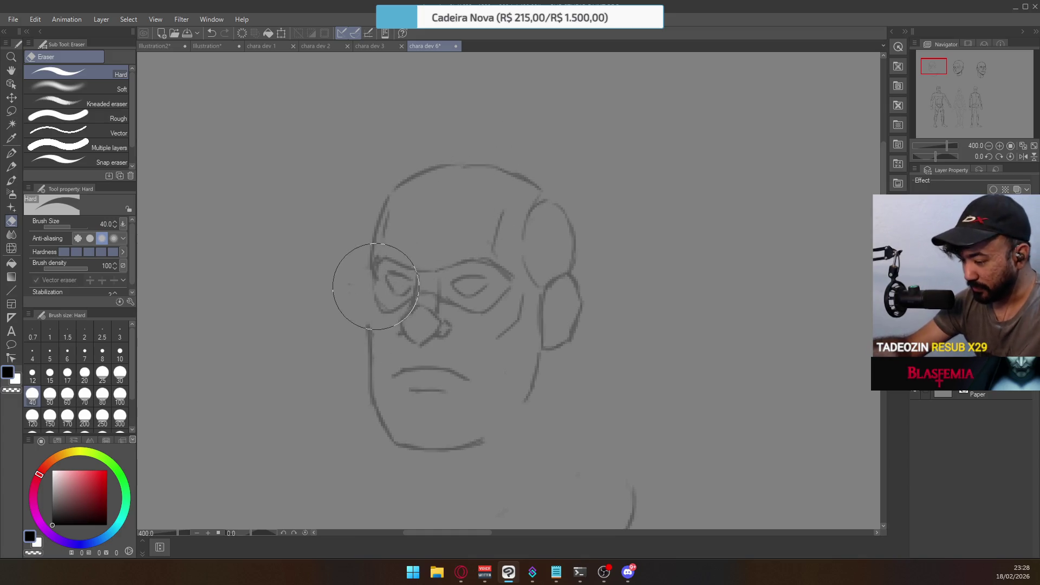
key(p)
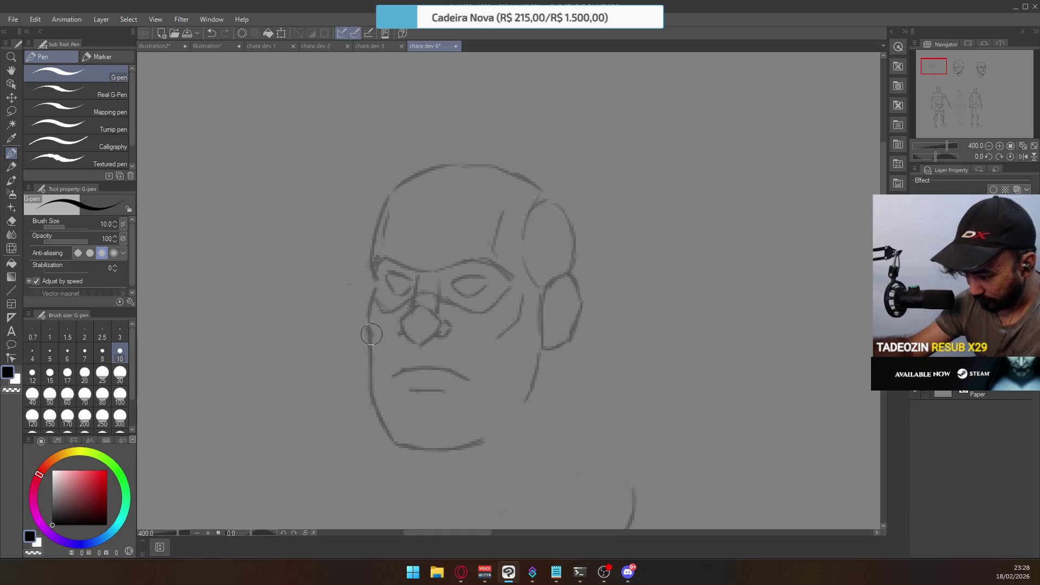
key(e)
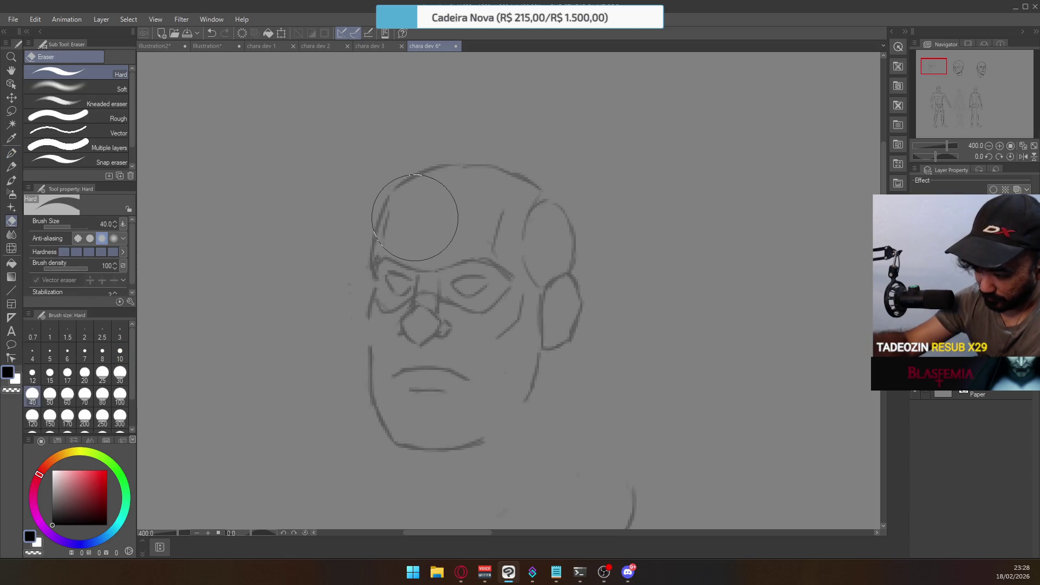
click(11, 153)
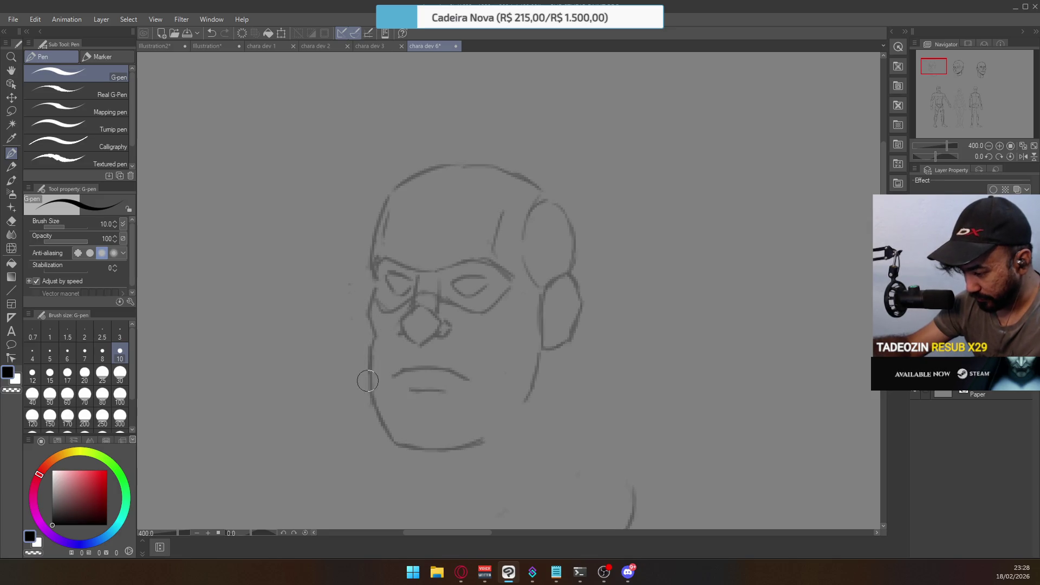
key(e)
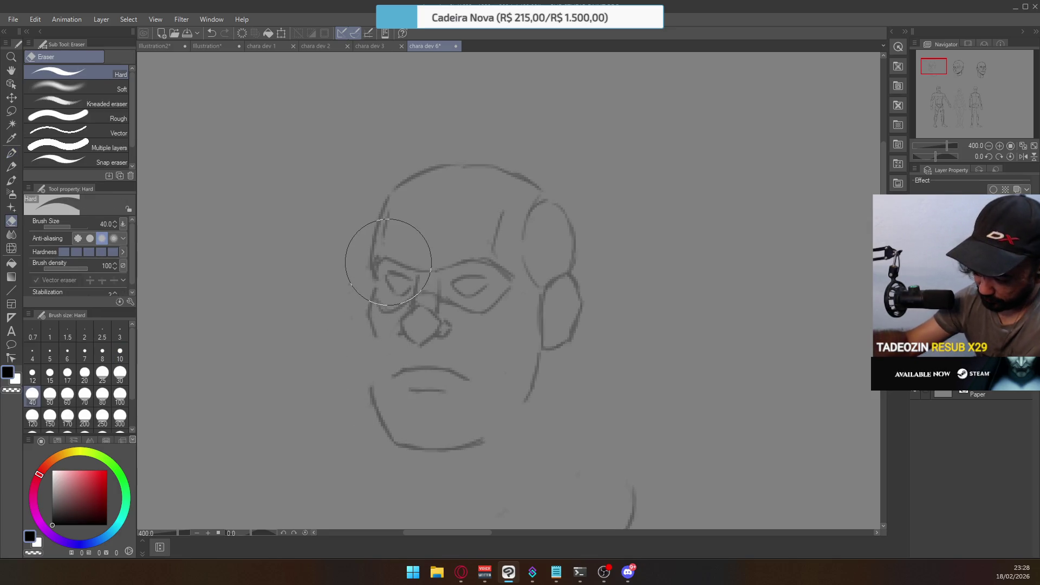
click(11, 154)
drag(377, 337, 372, 382)
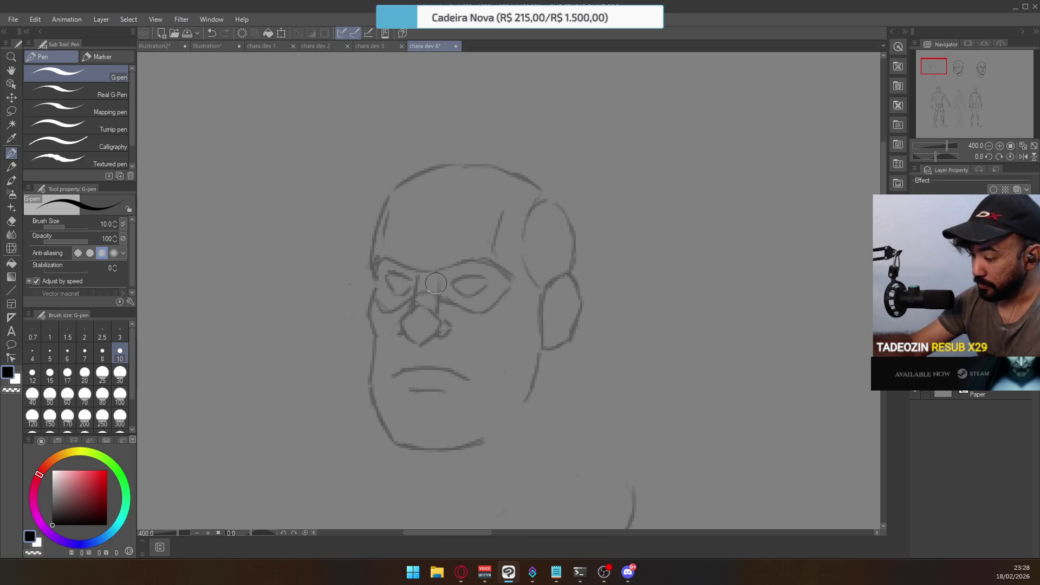
Set the eraser size to 20 and erase stray lines on the nose bridge
key(e)
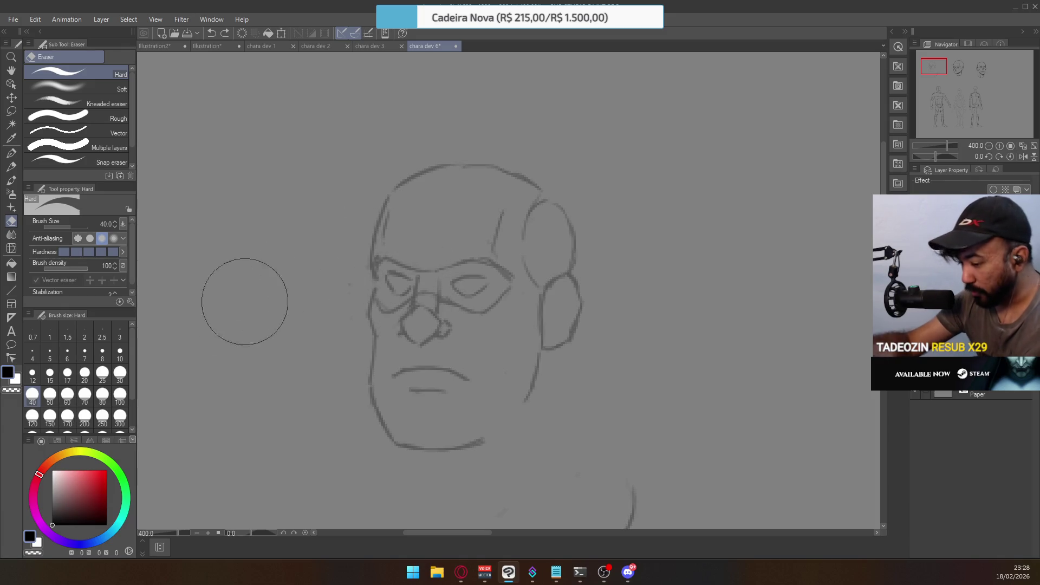
click(119, 372)
click(87, 372)
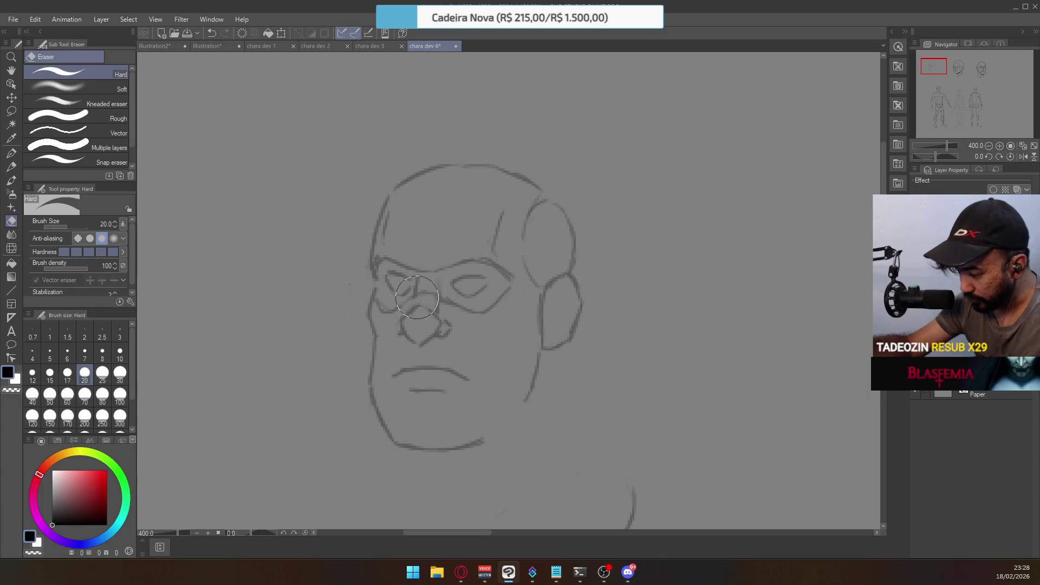
drag(410, 304, 431, 289)
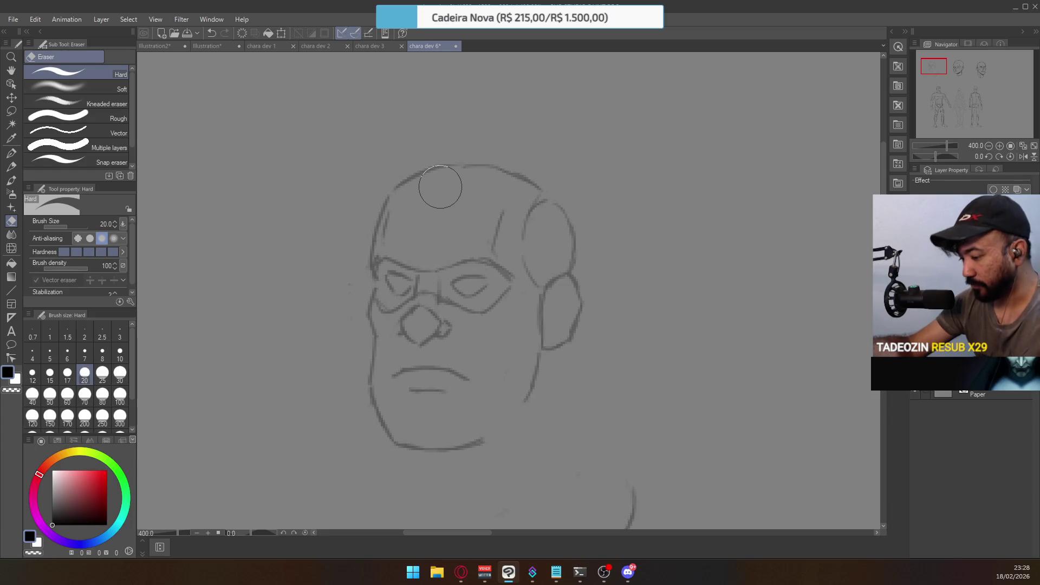
Lasso-select the nose, then the mouth, nudging each slightly upward
key(m)
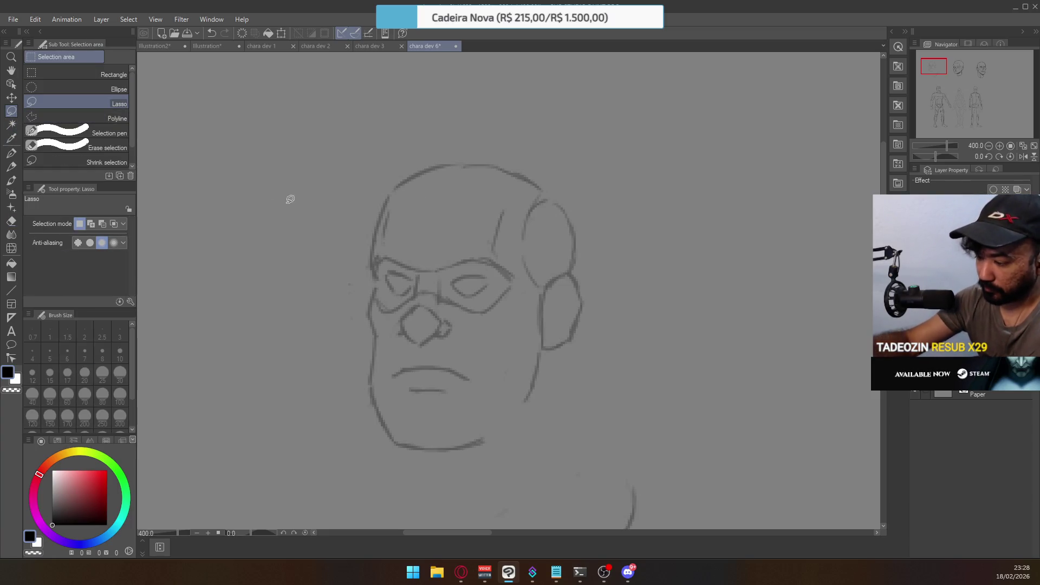
mouse_move(388, 335)
mouse_down()
mouse_move(412, 306)
mouse_move(461, 313)
mouse_move(456, 339)
mouse_move(394, 341)
mouse_move(407, 307)
mouse_move(431, 297)
mouse_move(434, 317)
mouse_up()
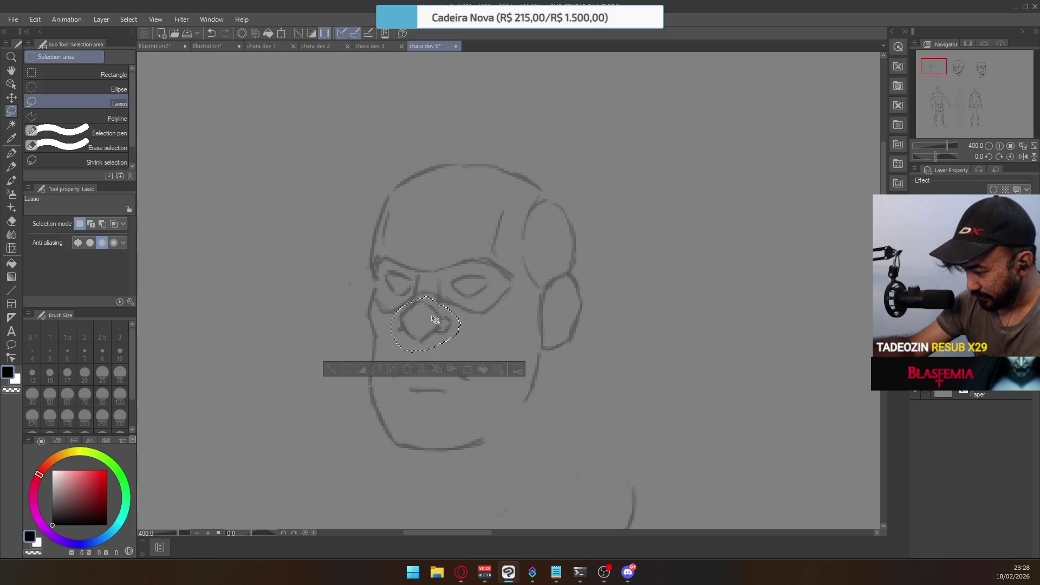
click(434, 317)
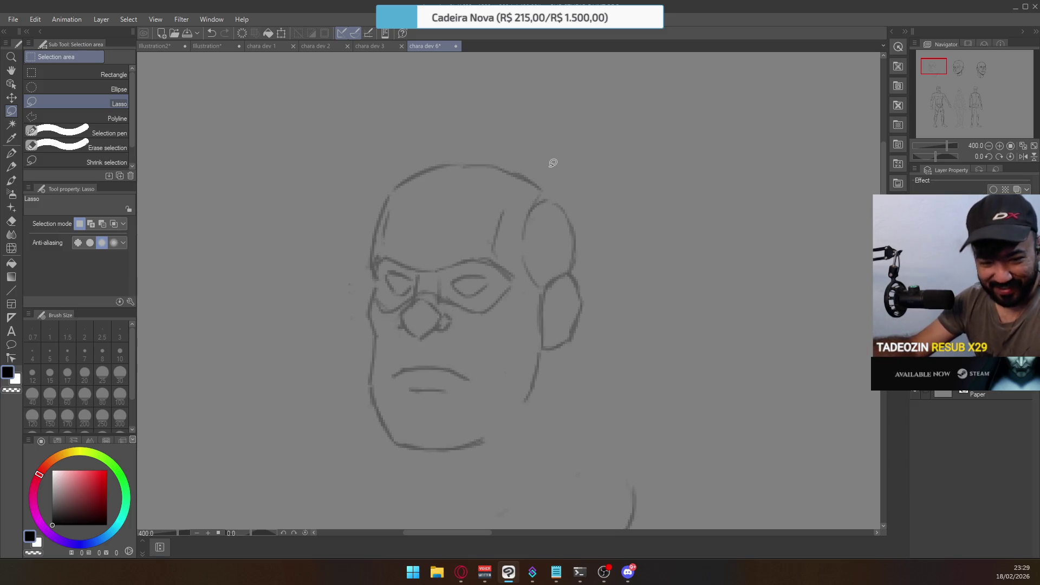
mouse_move(486, 376)
mouse_down()
mouse_move(436, 403)
mouse_move(426, 342)
mouse_move(479, 361)
mouse_up()
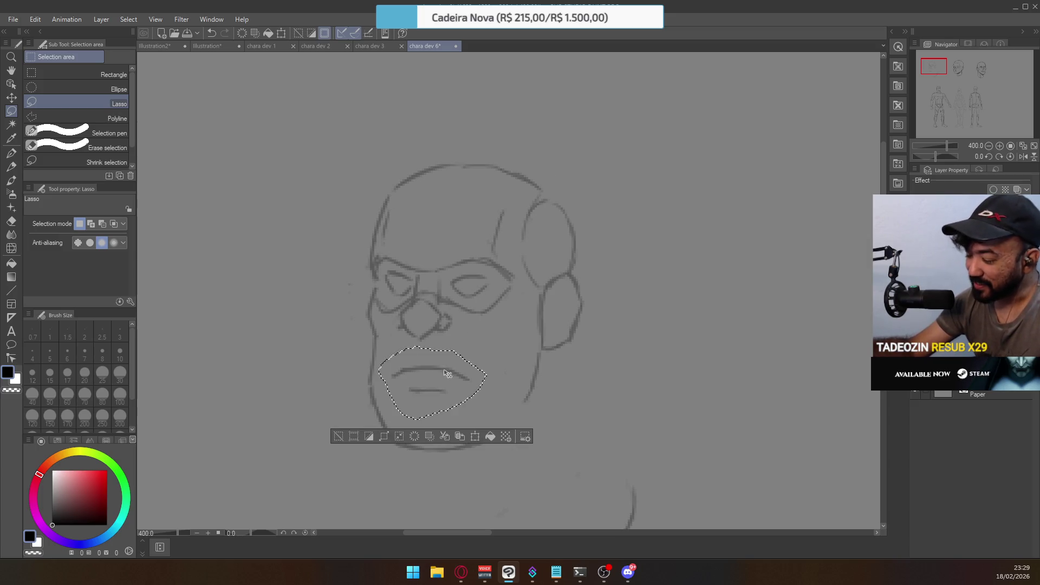
click(460, 314)
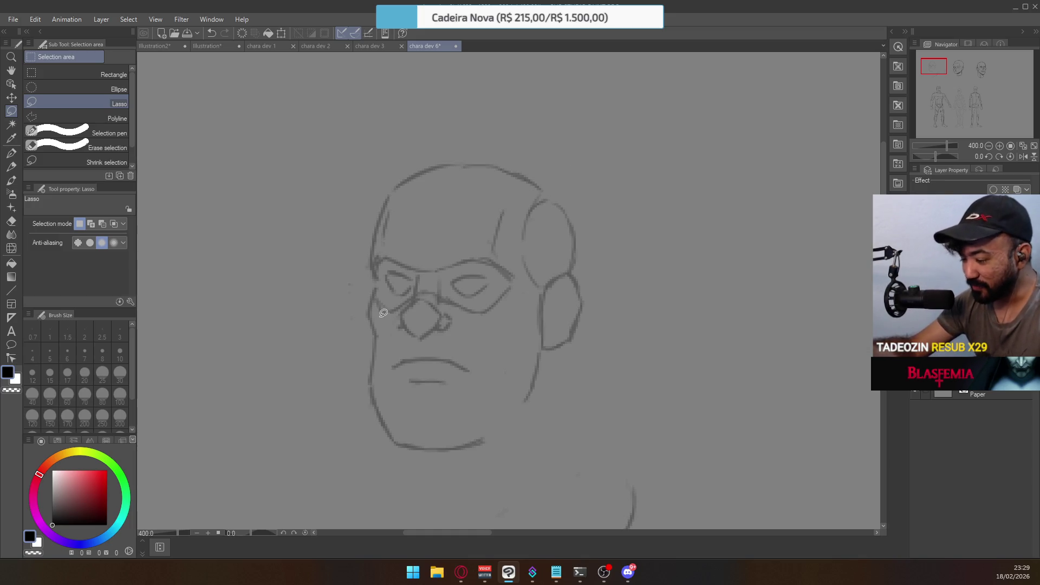
key(e)
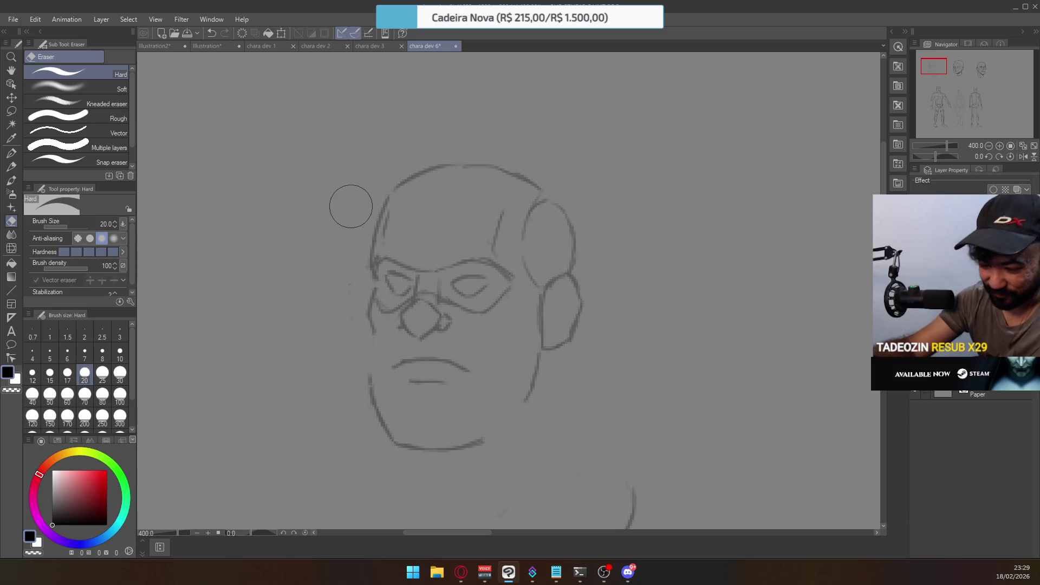
Reinforce the left jaw contour, erase its lower part, and redraw it ending lower near the chin
click(11, 153)
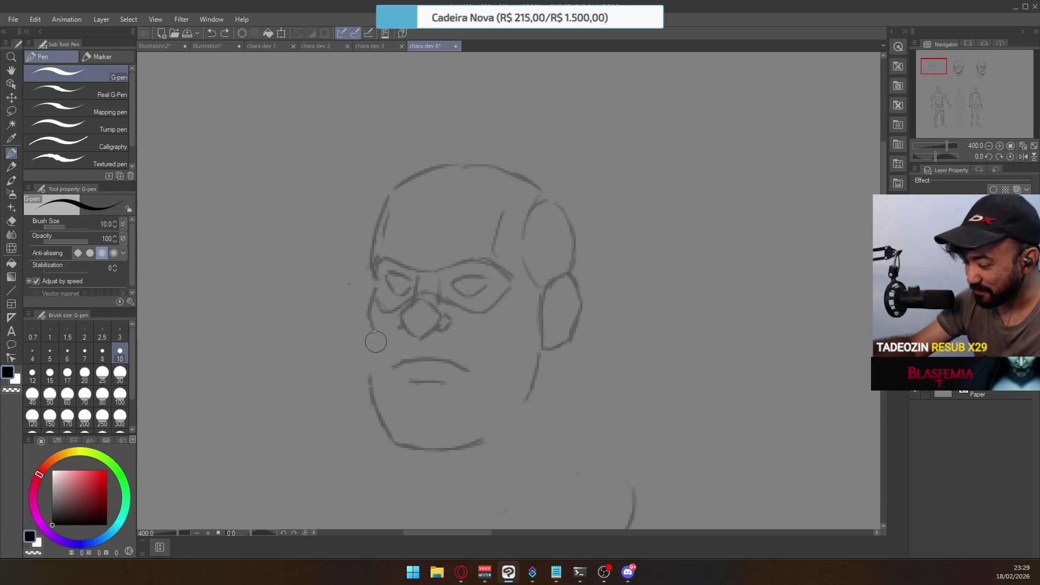
drag(373, 333, 371, 382)
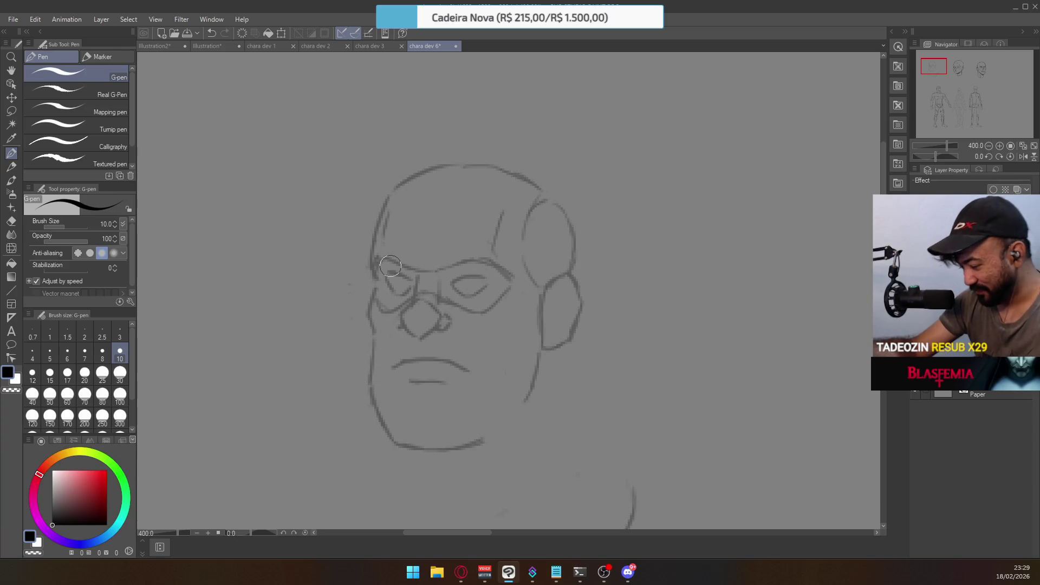
key(e)
mouse_move(371, 379)
mouse_down()
mouse_move(383, 425)
mouse_move(401, 408)
mouse_up()
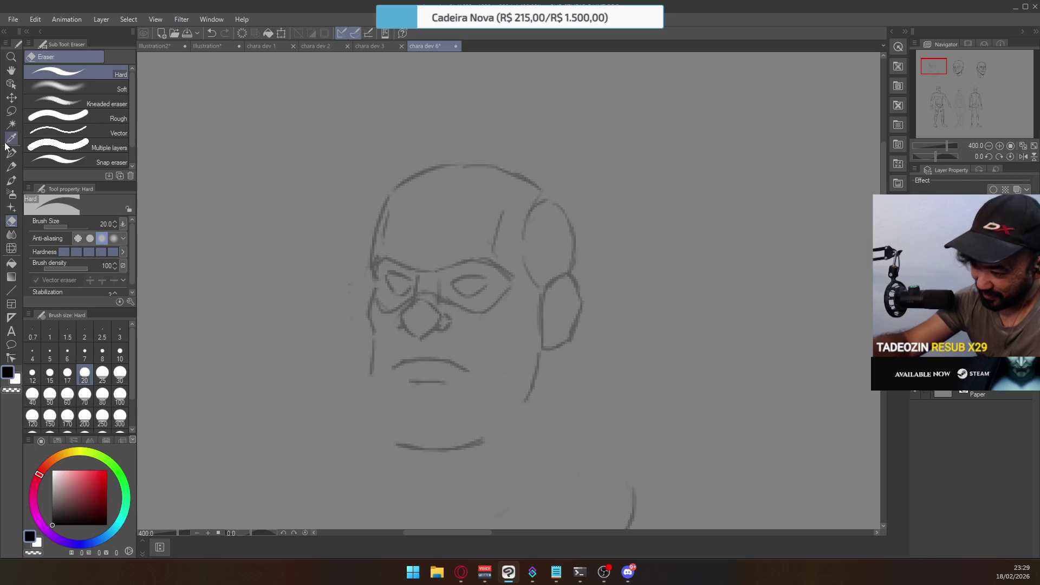
key(p)
drag(371, 375, 386, 422)
key(ctrl+z)
drag(374, 369, 389, 416)
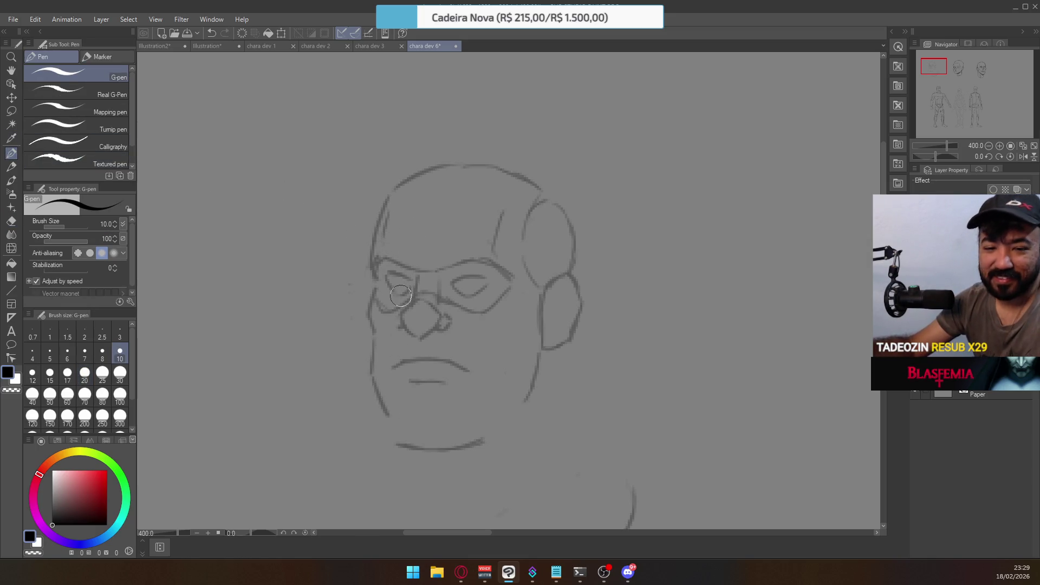
key(e)
key(ctrl+minus)
key(ctrl+minus)
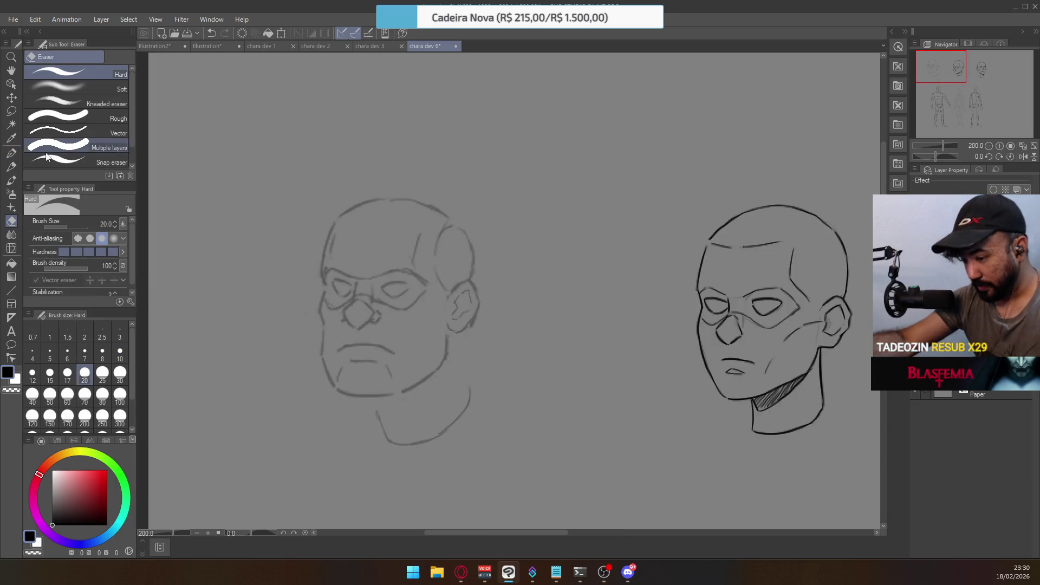
Extend the left head's chin line, try jaw and neck strokes below the ear, then switch to Discord
key(p)
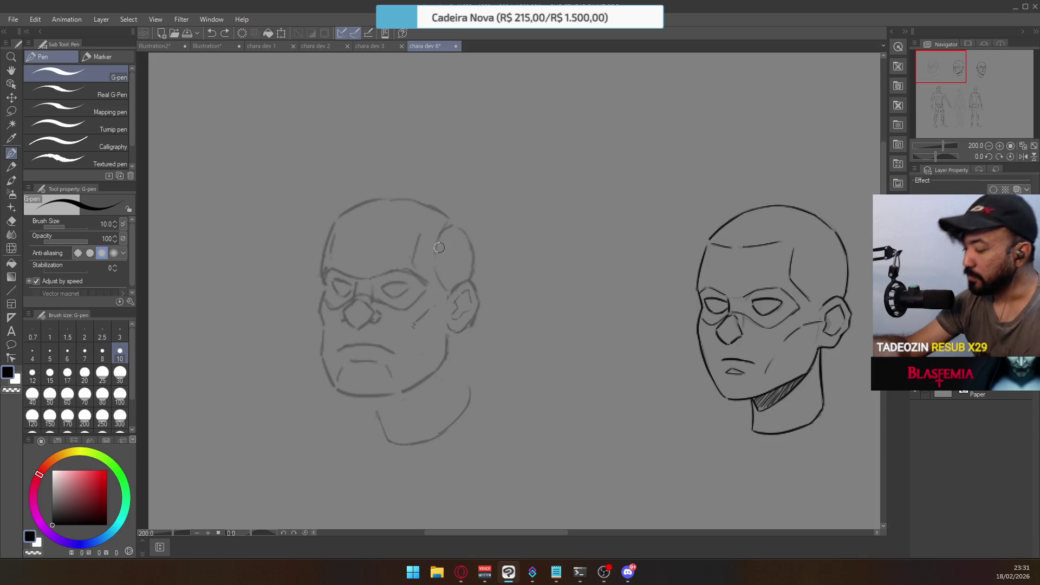
drag(373, 401, 382, 414)
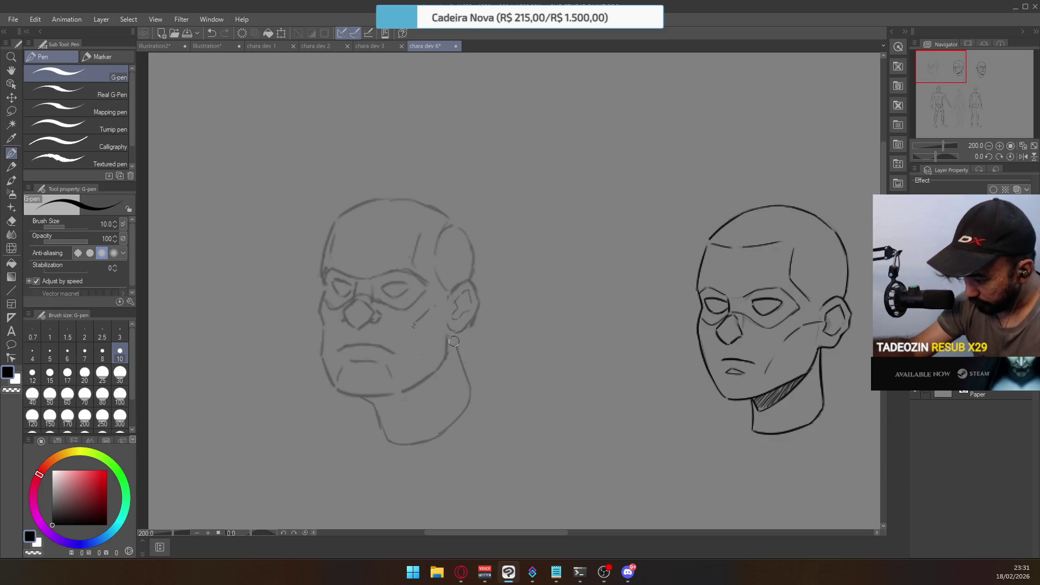
drag(451, 333, 467, 365)
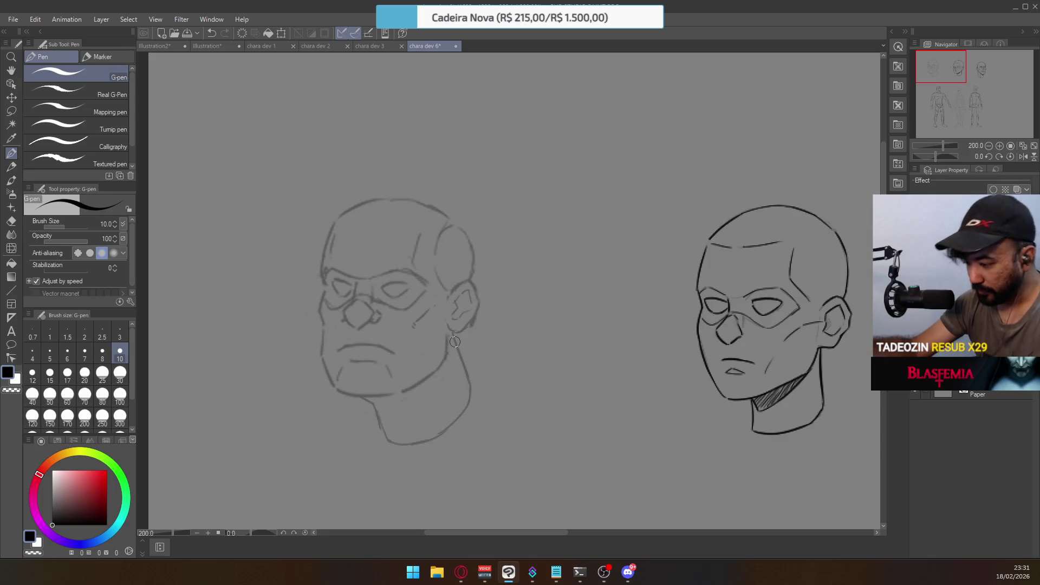
key(ctrl+z)
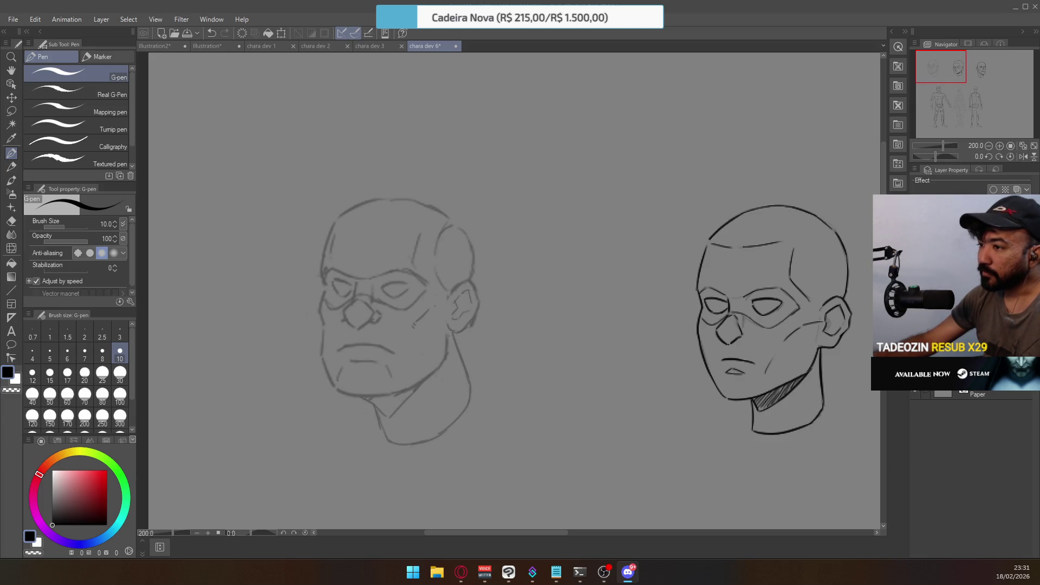
key(alt+Tab)
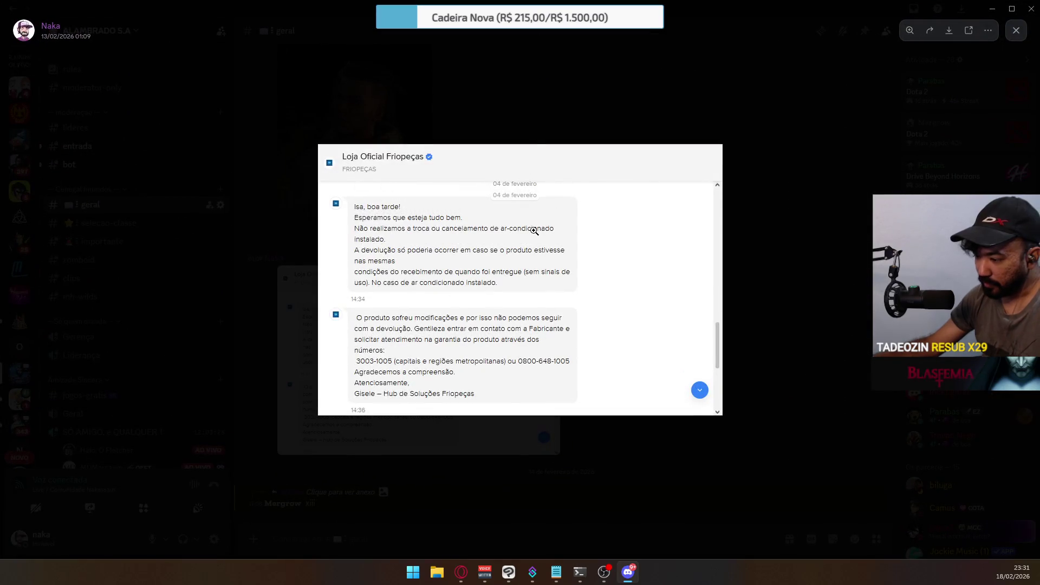
Zoom into the store's chat screenshot to read it, zoom back out, and close the viewer
click(532, 244)
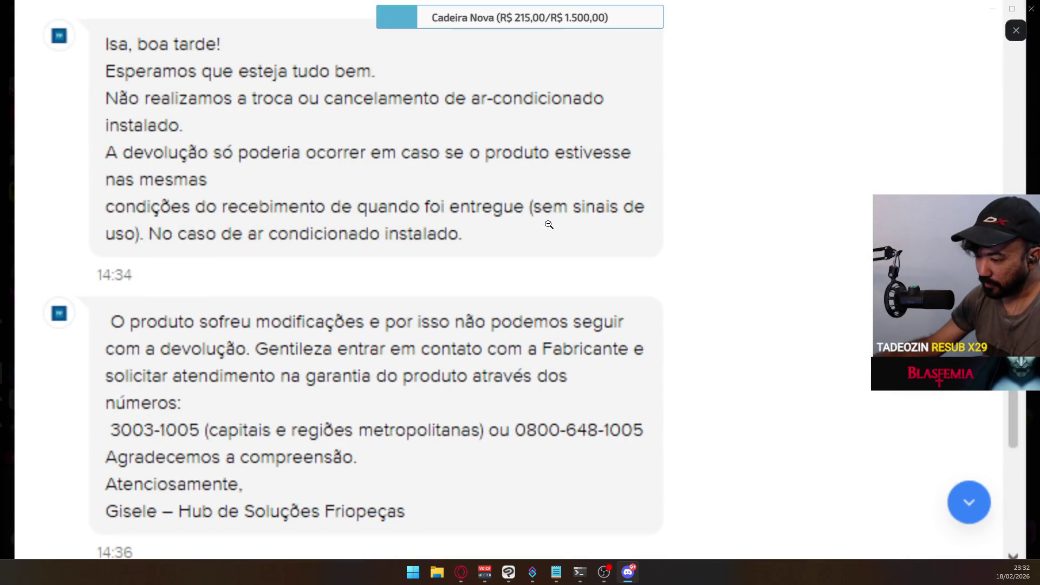
click(589, 207)
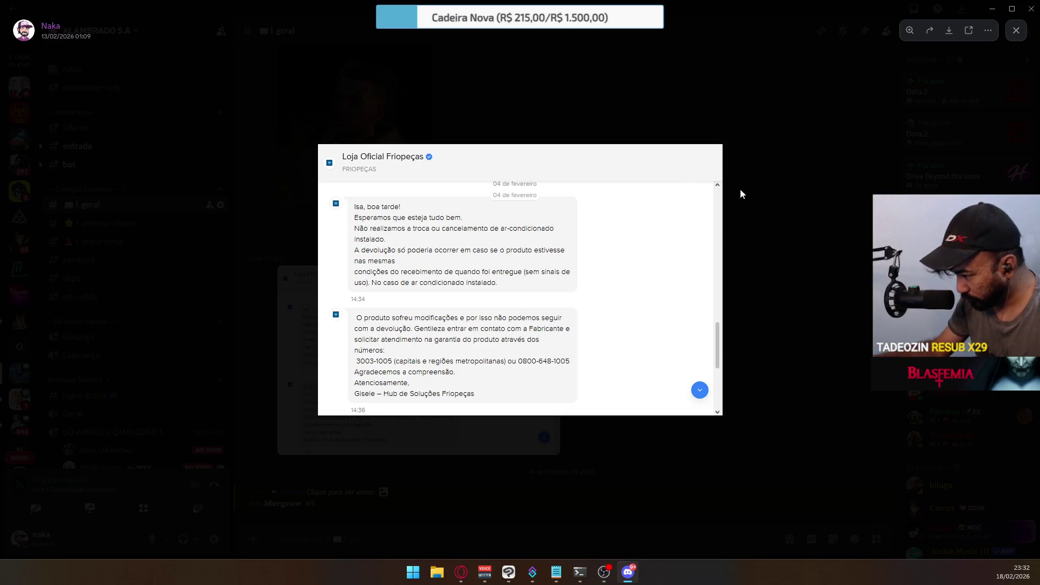
click(771, 208)
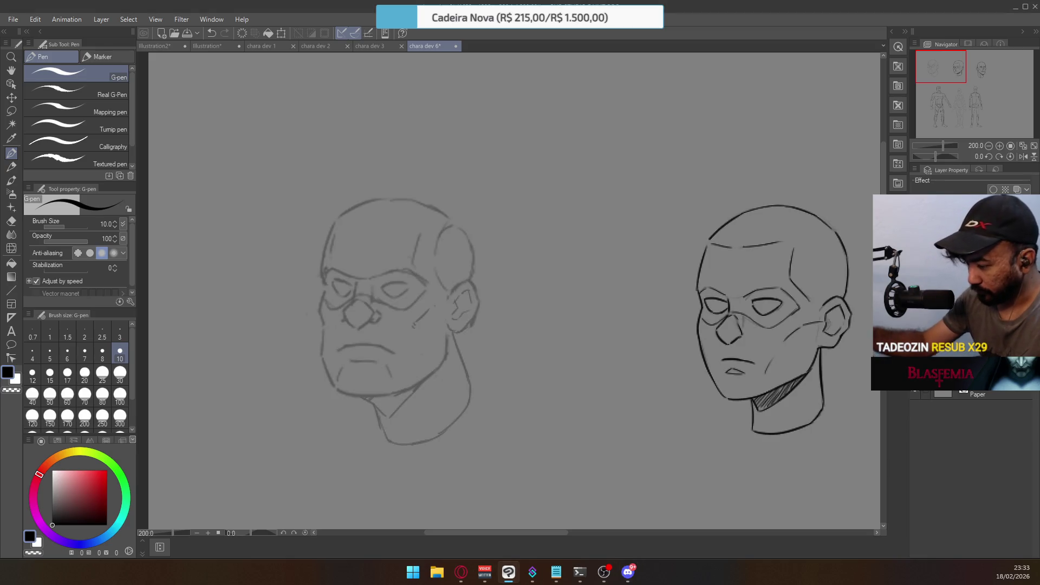
Erase part of the skull's right outline and redraw it with a downward-curving G-pen stroke
key(e)
drag(463, 232, 473, 275)
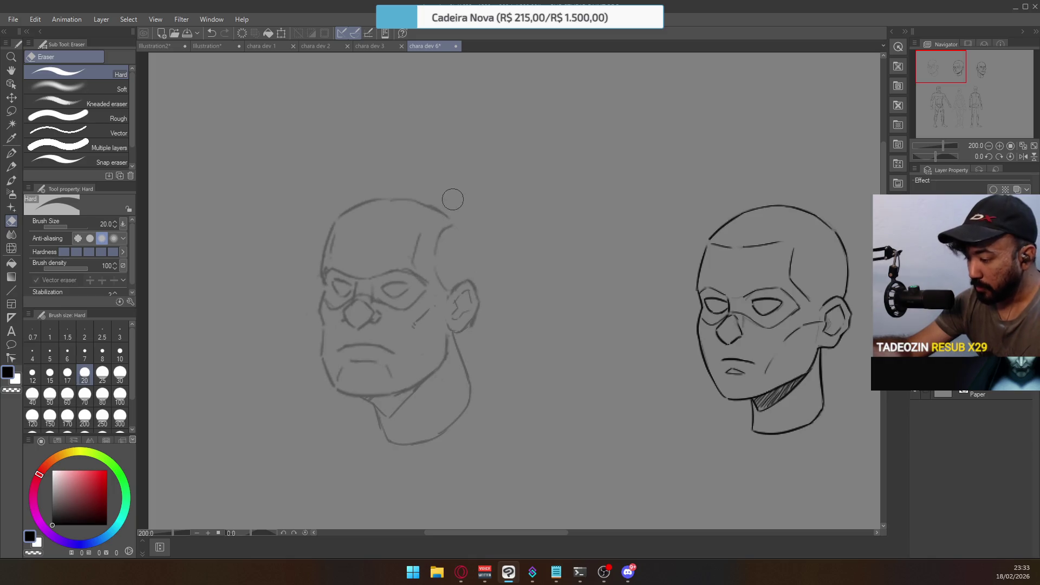
click(14, 154)
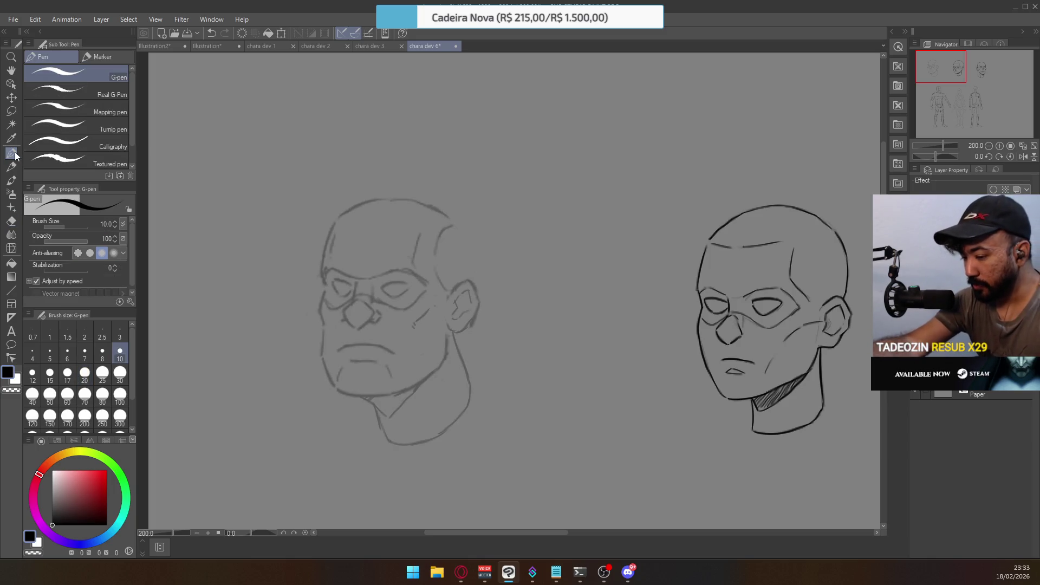
key(ctrl+z)
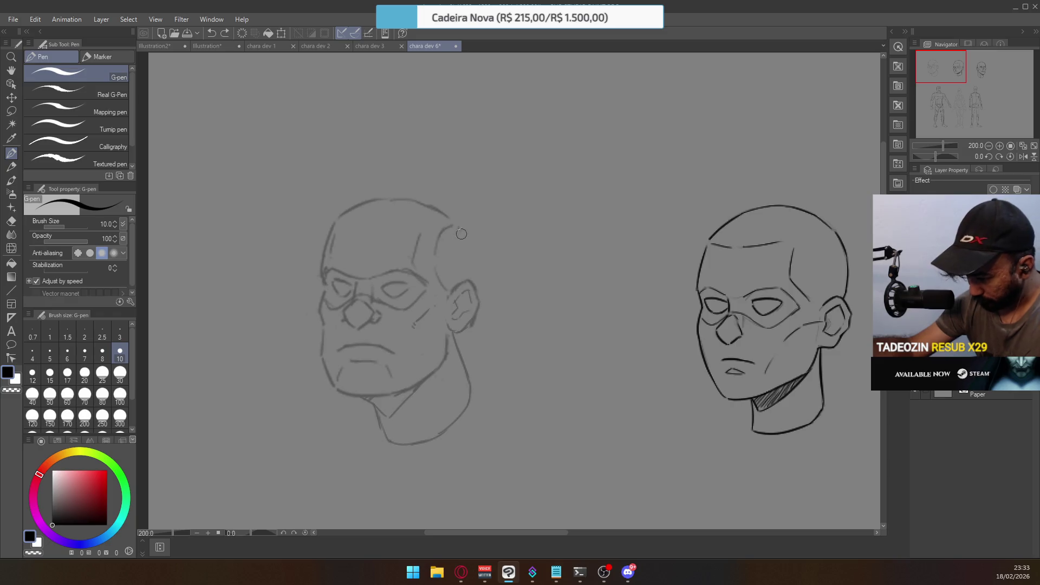
drag(455, 224, 469, 254)
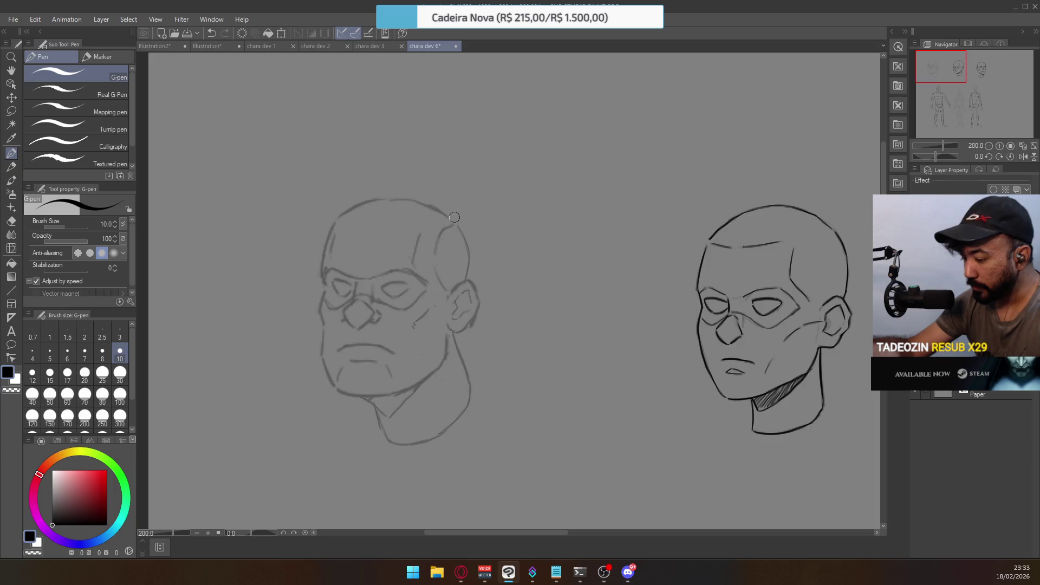
Redraw the left cranium side as a shorter stroke after two undone tries, and add a small forehead stroke
key(e)
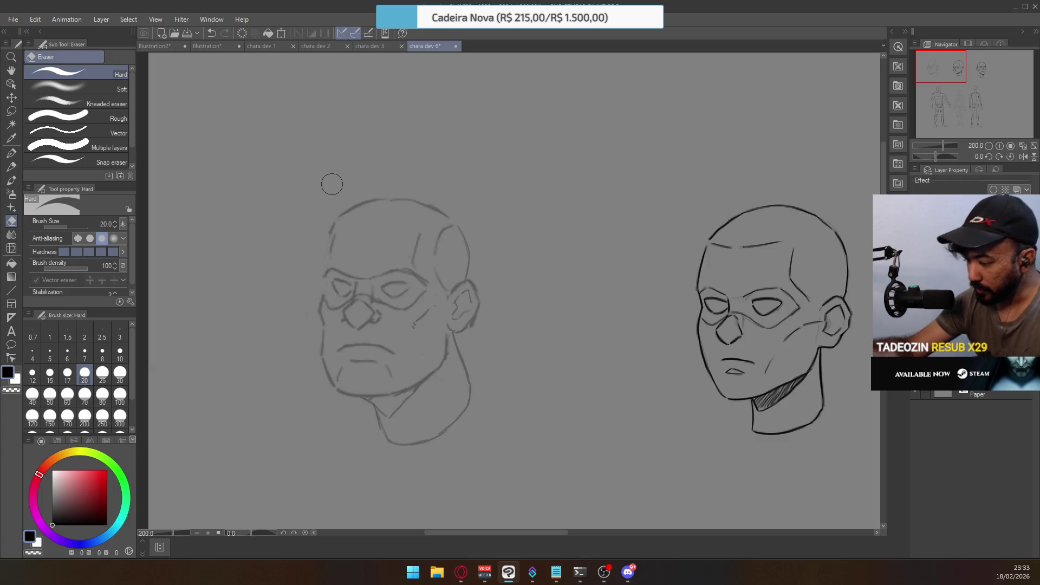
key(p)
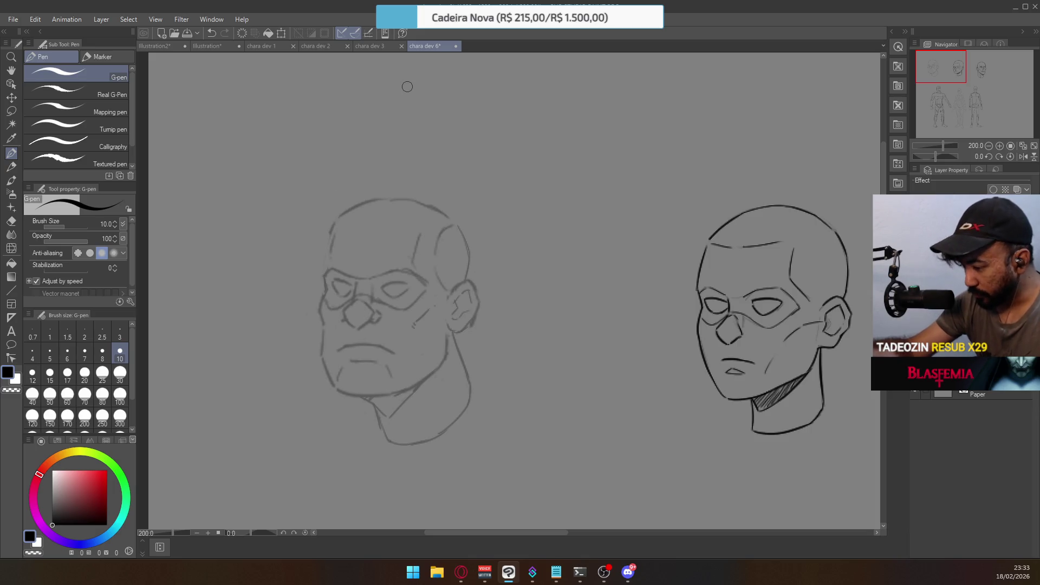
key(e)
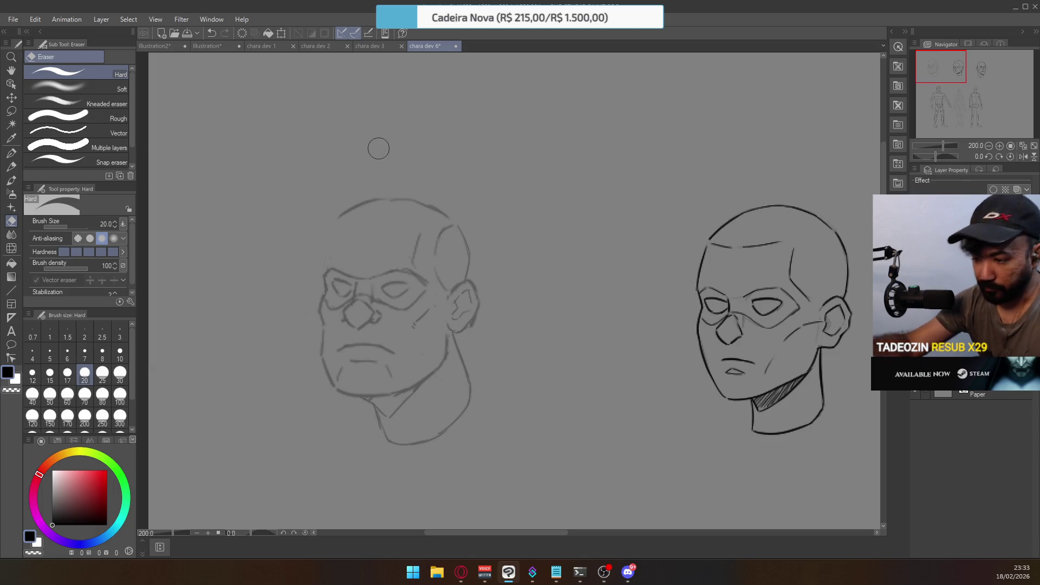
key(p)
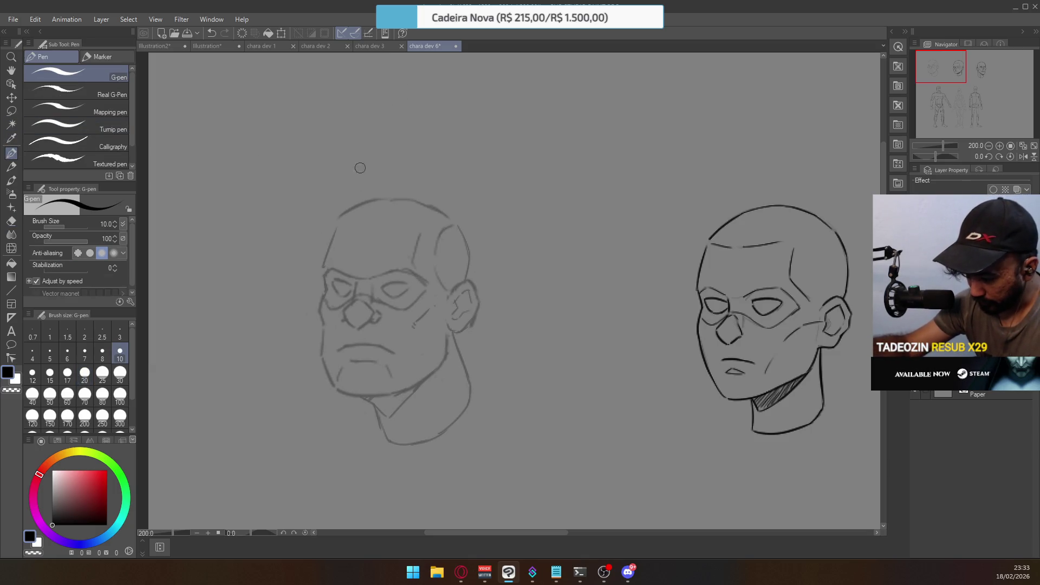
drag(324, 275, 336, 228)
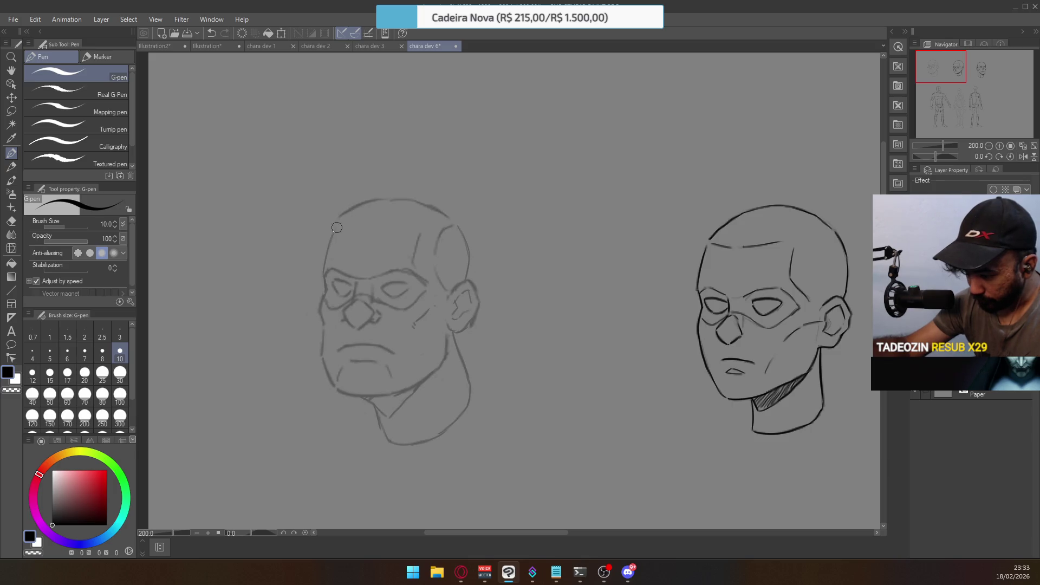
key(ctrl+z)
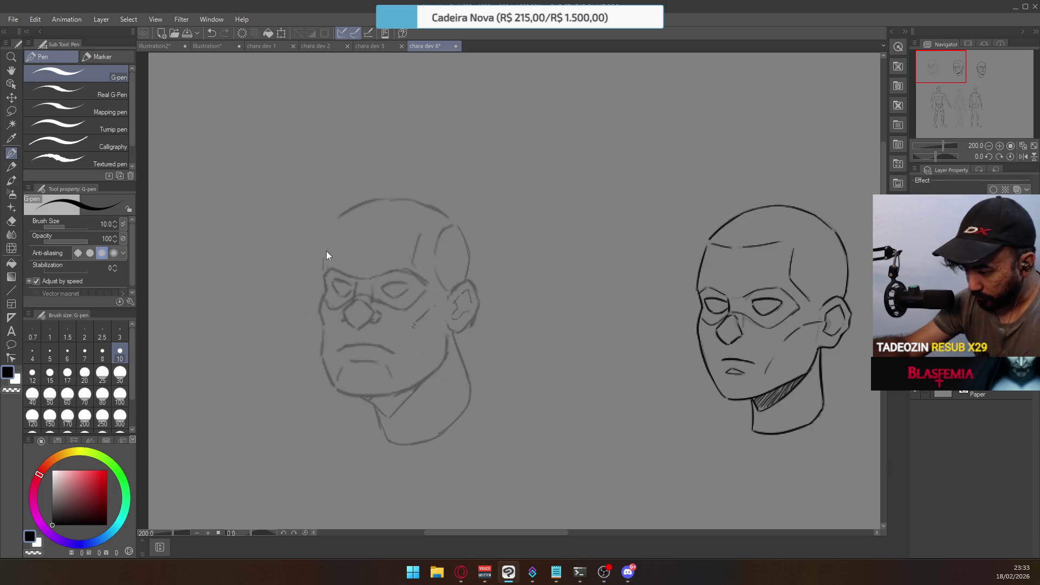
drag(324, 272, 339, 215)
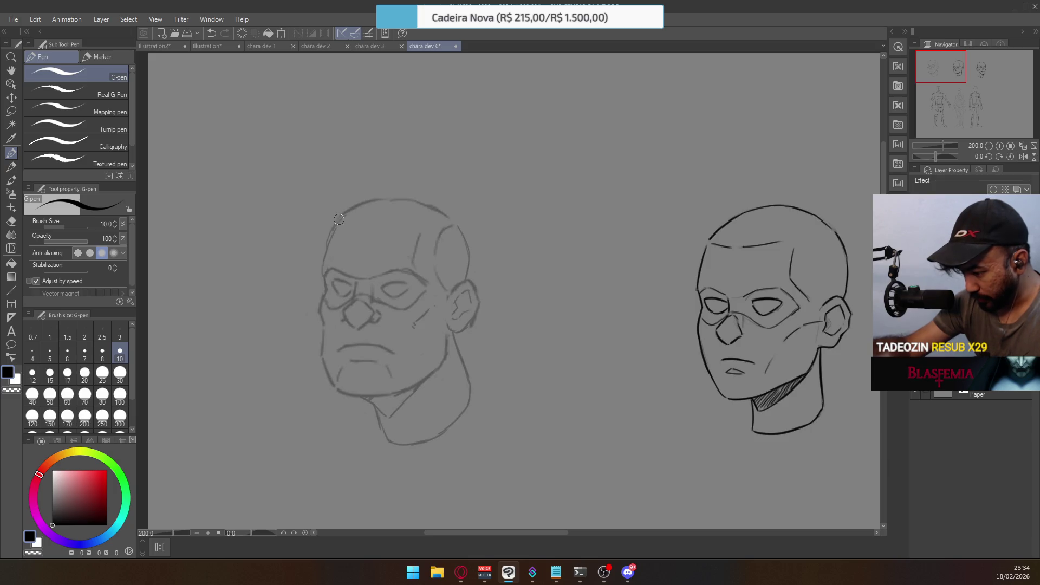
key(ctrl+z)
drag(322, 263, 341, 215)
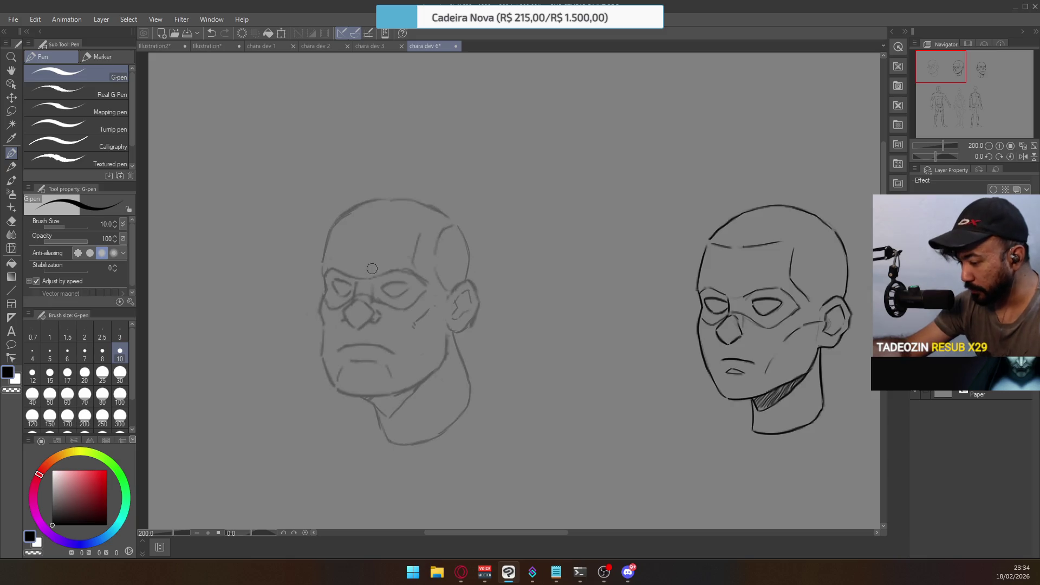
drag(379, 274, 396, 261)
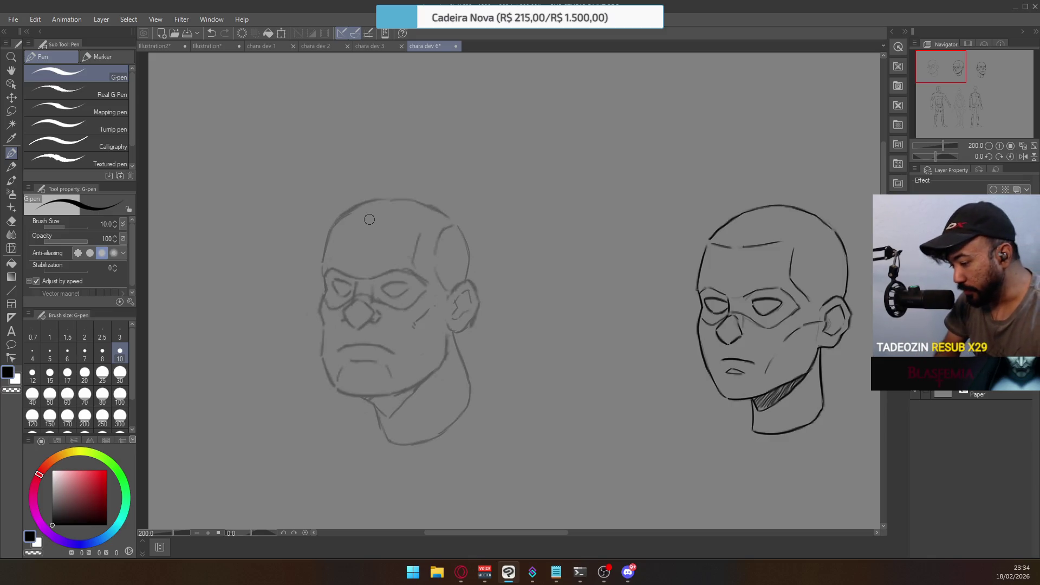
scroll(342, 282, up, 2)
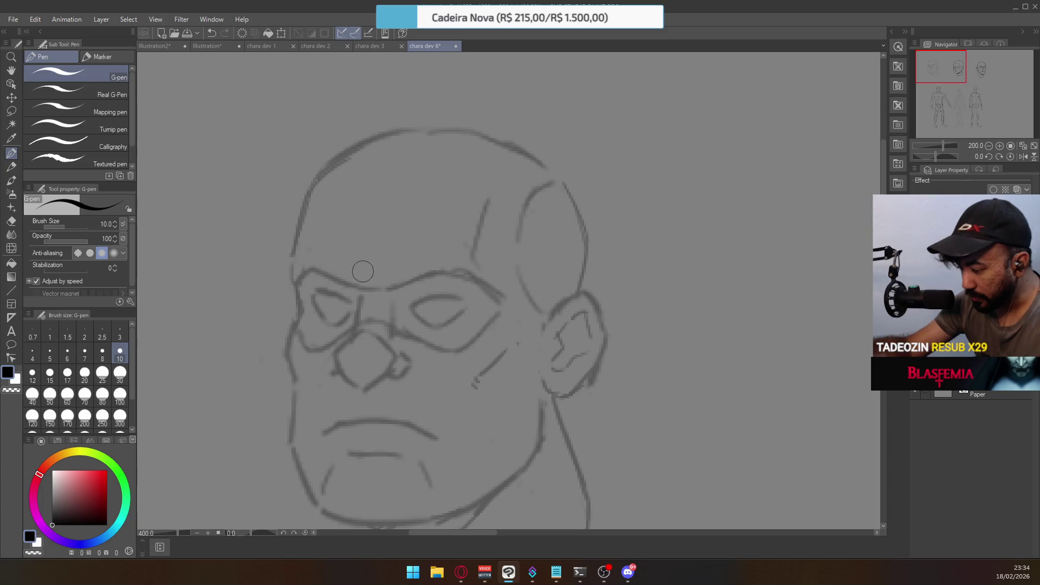
Draw the short lines between the eyes, redoing the first attempt
drag(390, 306, 390, 329)
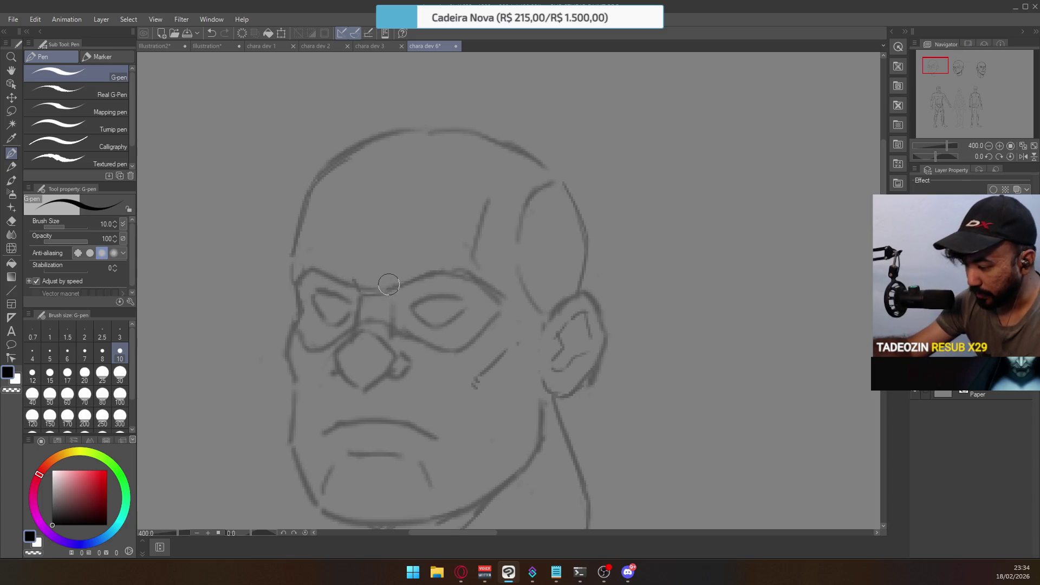
key(ctrl+z)
drag(386, 277, 391, 328)
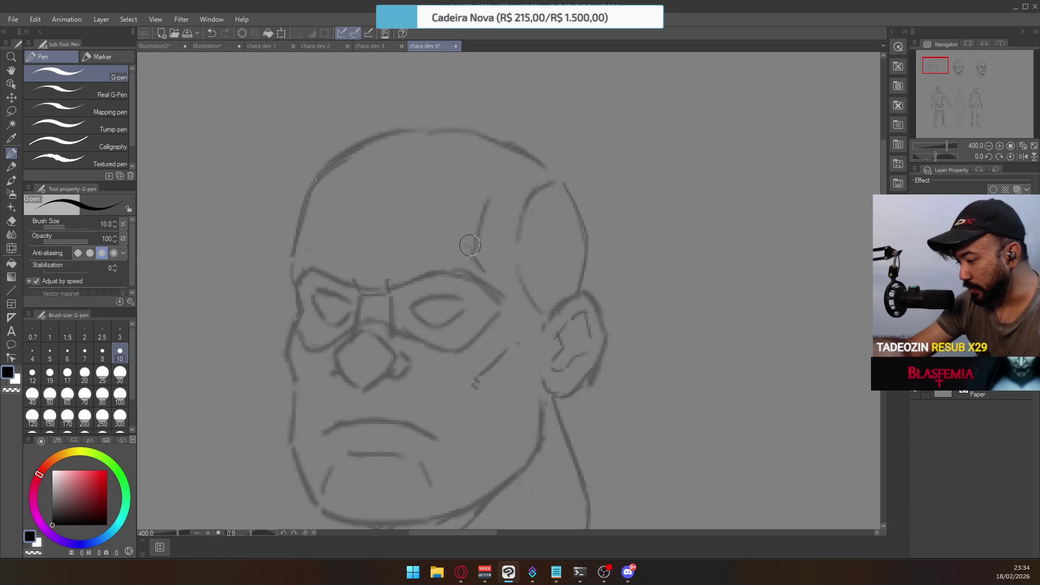
Ink the head's top outline and extend it into the skull's top-right side
key(e)
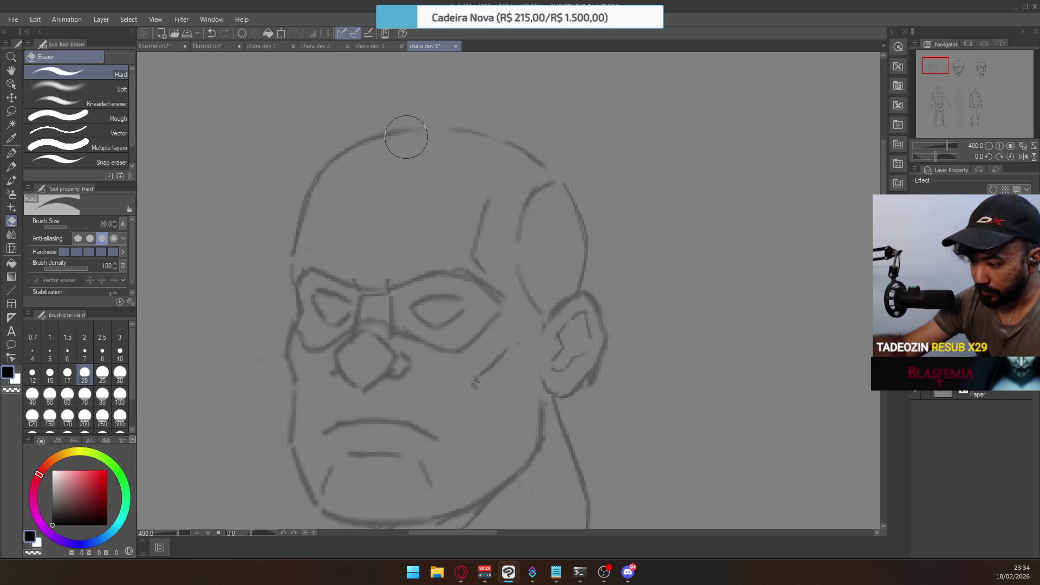
click(12, 153)
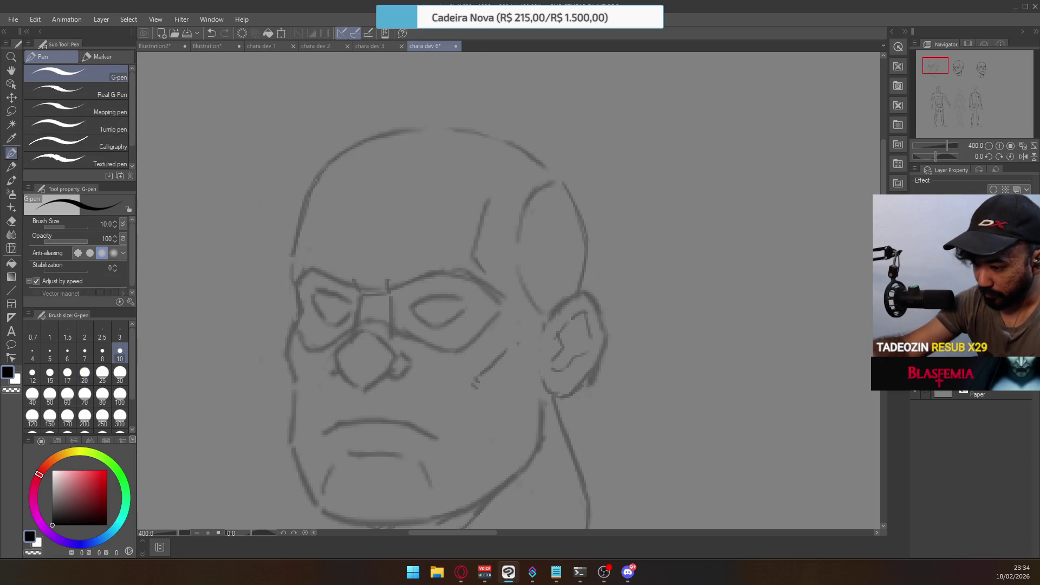
drag(390, 131, 494, 139)
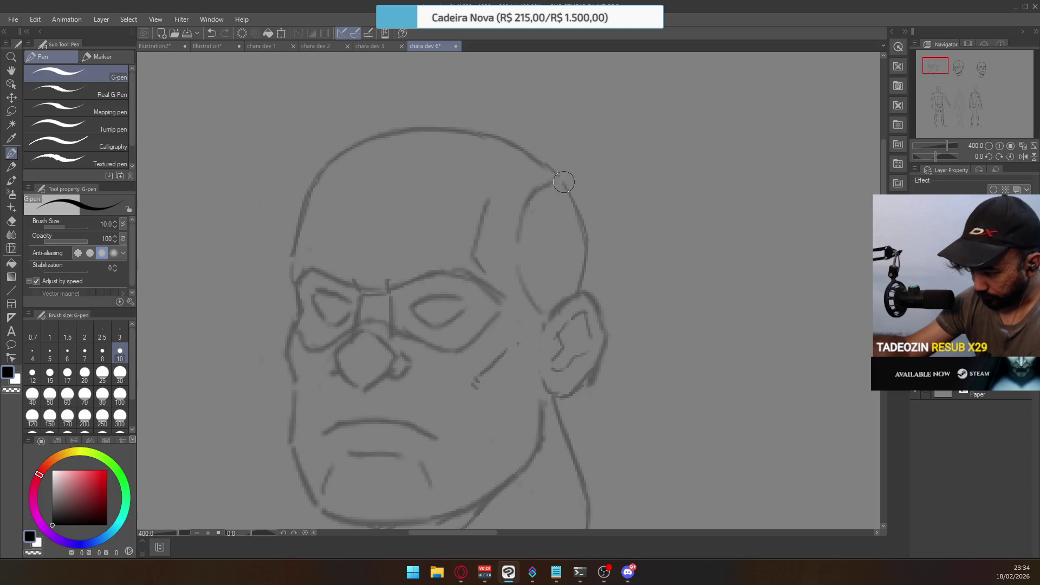
drag(541, 158, 561, 178)
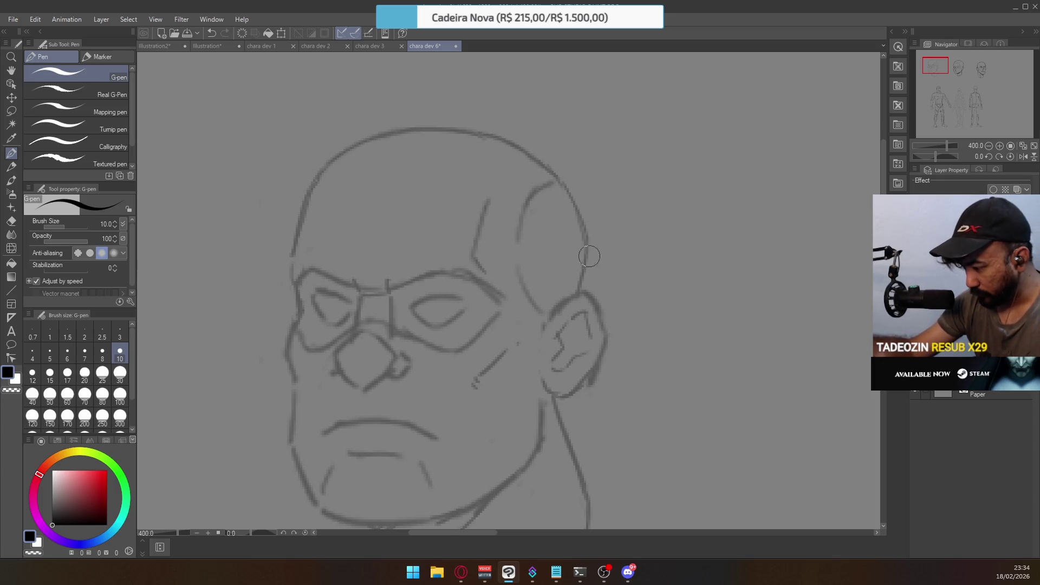
scroll(574, 260, down, 3)
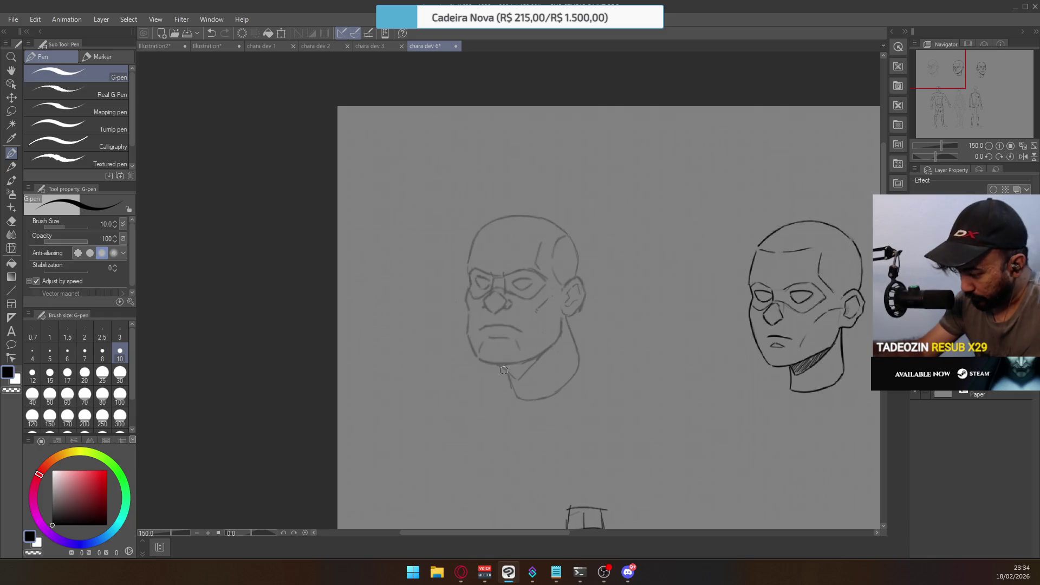
Extend the hatching under the chin with a short G-pen stroke
mouse_move(520, 362)
mouse_down()
mouse_move(512, 379)
mouse_move(525, 369)
mouse_up()
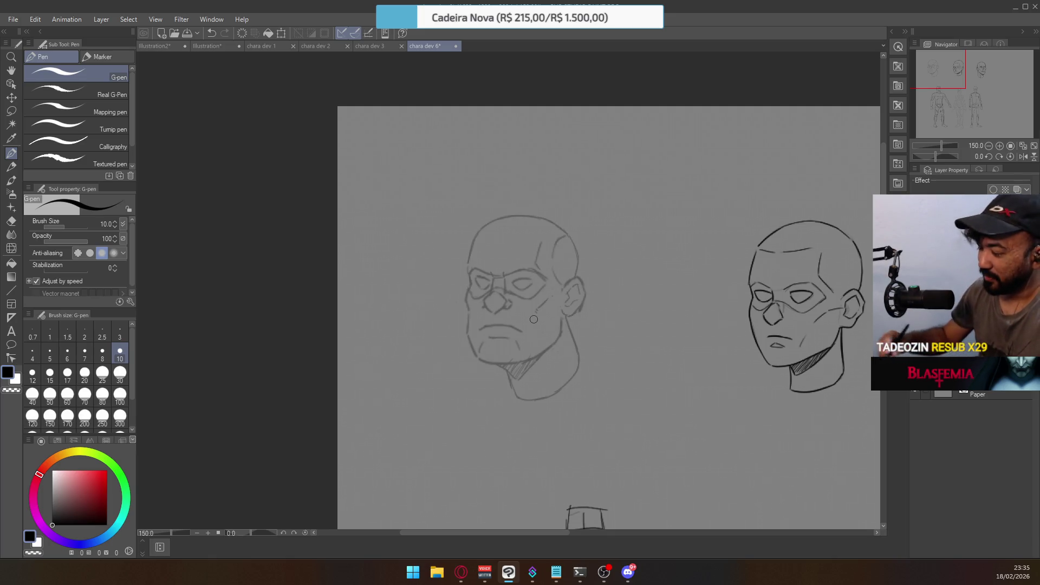
key(e)
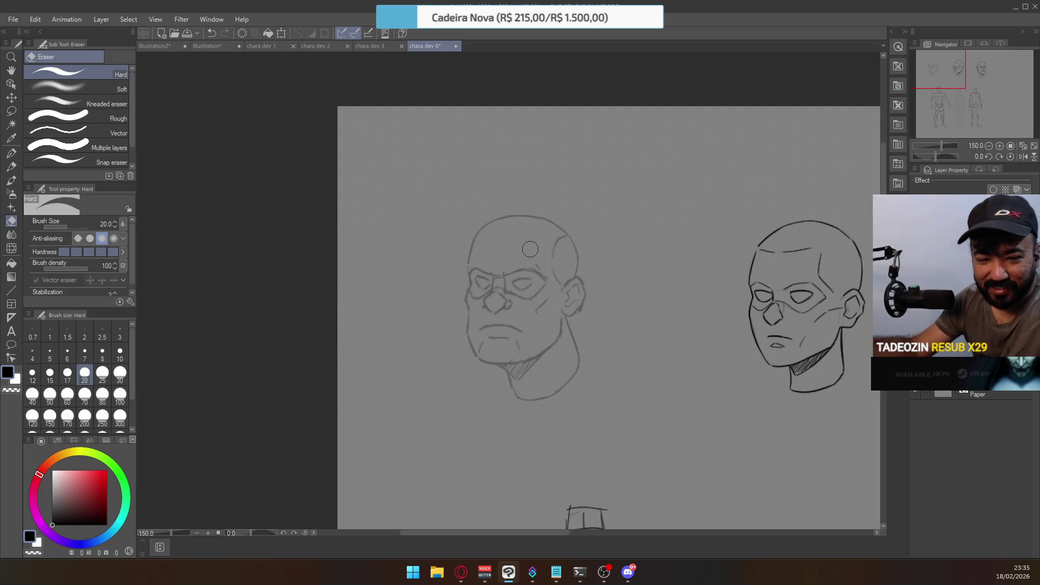
key(p)
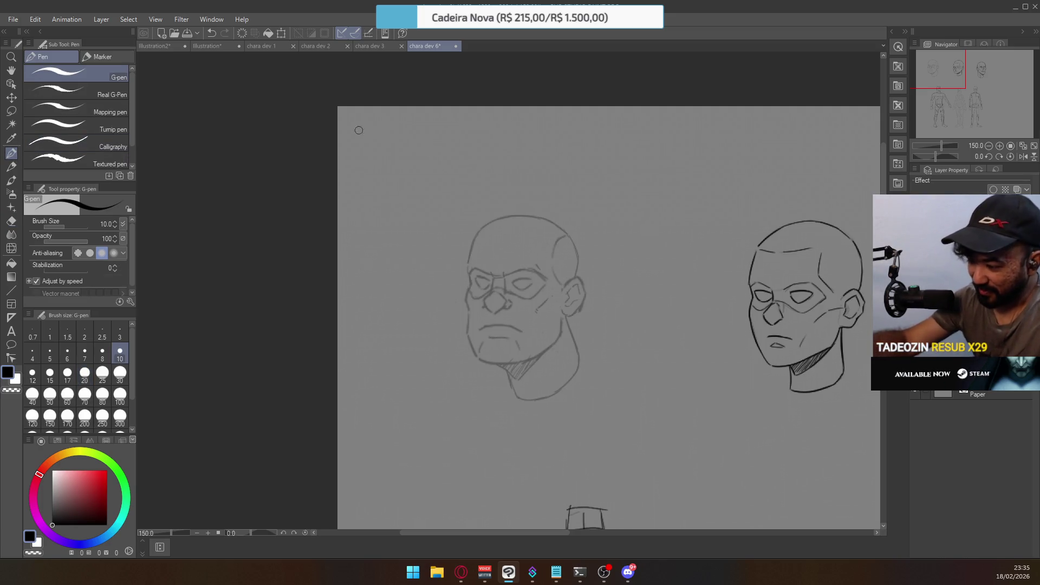
Zoom in and draw a brow line across the forehead, extending it toward the left
click(529, 252)
drag(538, 236, 536, 263)
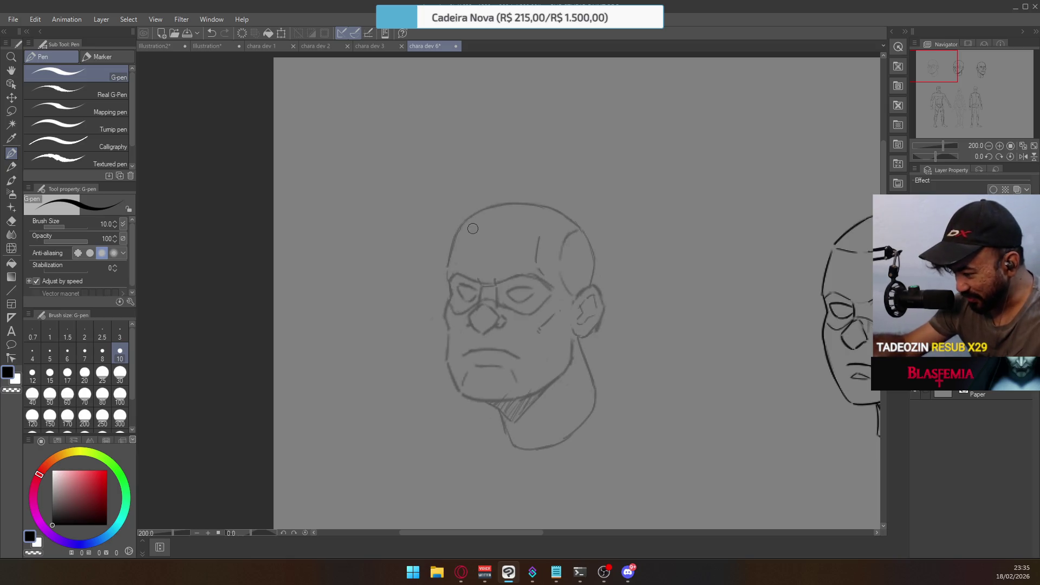
key(ctrl+z)
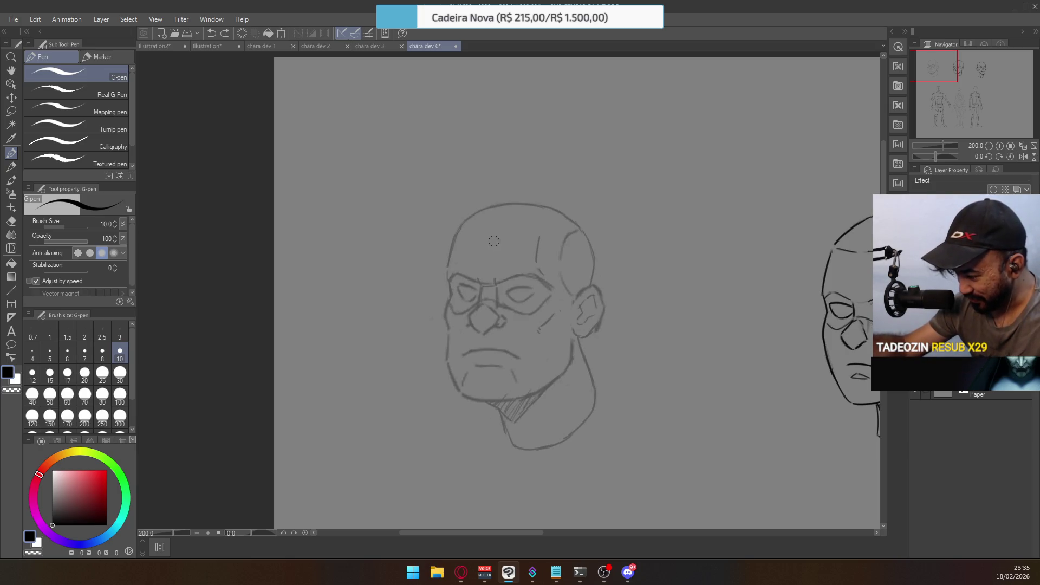
drag(494, 242, 533, 238)
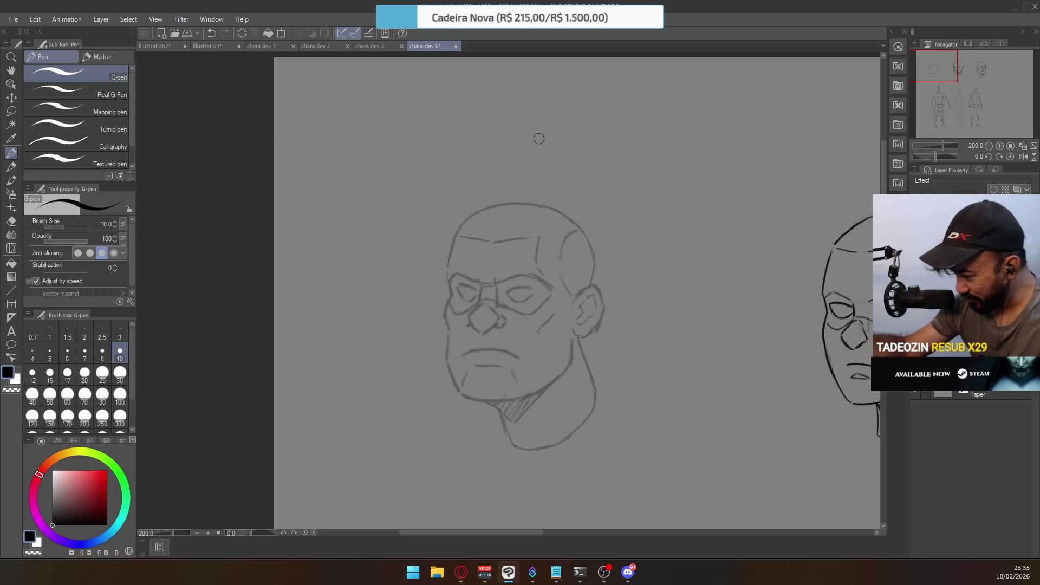
drag(465, 236, 492, 241)
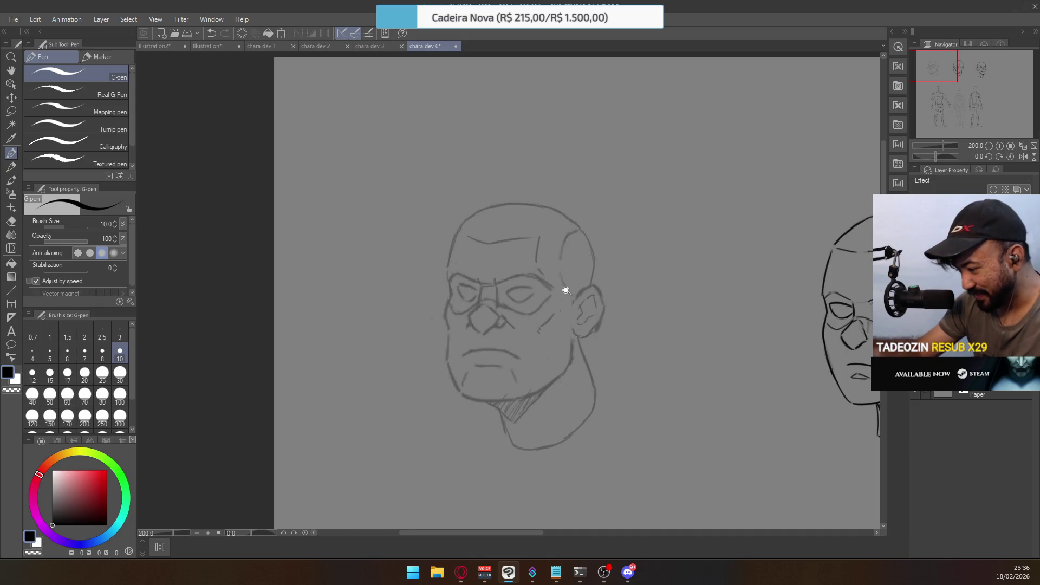
Test a stroke beside the head, undo it, and bring the whole bald head back into view
scroll(567, 289, down, 2)
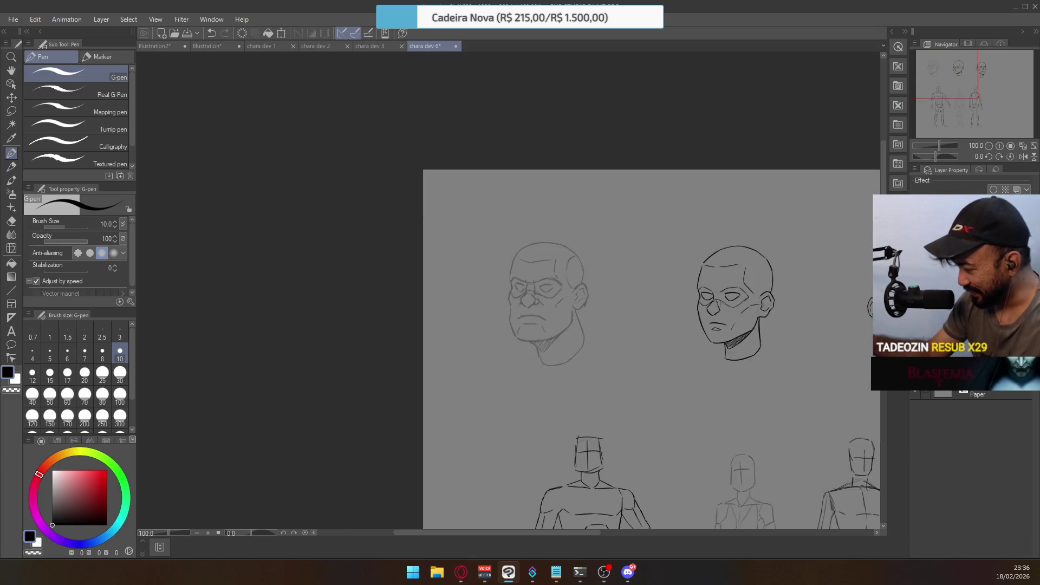
drag(577, 377, 665, 361)
key(ctrl+z)
scroll(529, 252, up, 4)
drag(536, 316, 568, 213)
scroll(575, 208, down, 3)
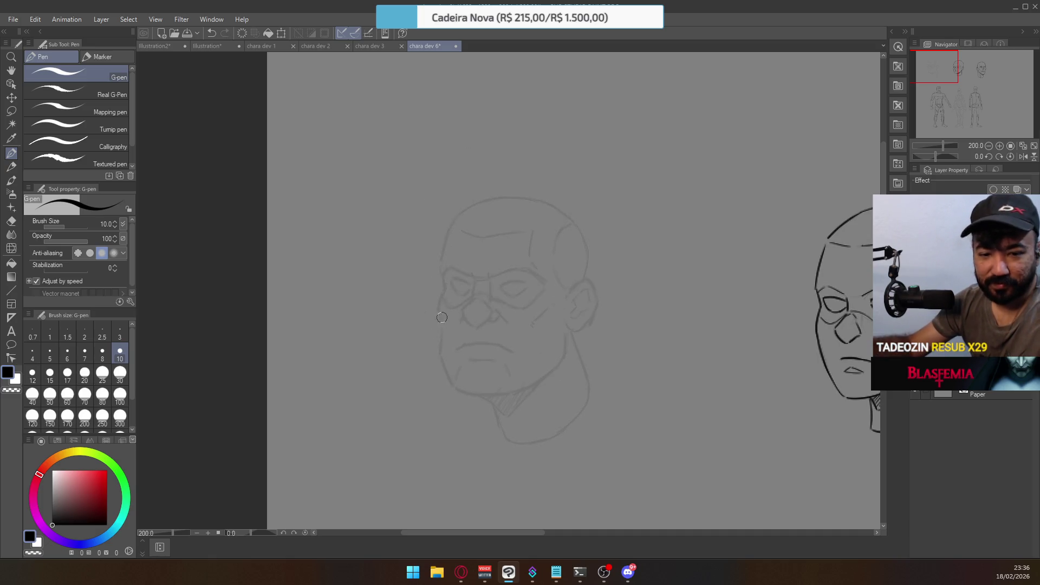
drag(461, 272, 443, 360)
key(ctrl+z)
mouse_move(456, 263)
mouse_down()
mouse_move(442, 360)
mouse_move(465, 396)
mouse_move(522, 394)
mouse_move(565, 362)
mouse_move(555, 273)
mouse_move(564, 351)
mouse_up()
drag(448, 263, 462, 292)
drag(468, 214, 445, 269)
key(ctrl+z)
mouse_move(455, 229)
mouse_down()
mouse_move(449, 269)
mouse_move(496, 207)
mouse_move(558, 216)
mouse_move(576, 228)
mouse_move(578, 257)
mouse_move(564, 300)
mouse_move(541, 283)
mouse_move(540, 252)
mouse_move(559, 228)
mouse_up()
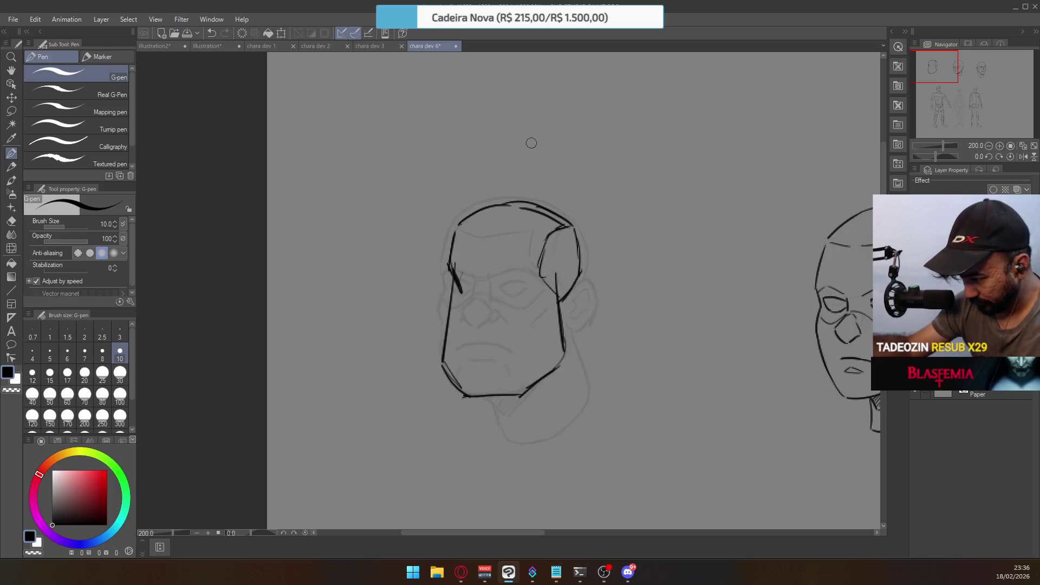
key(e)
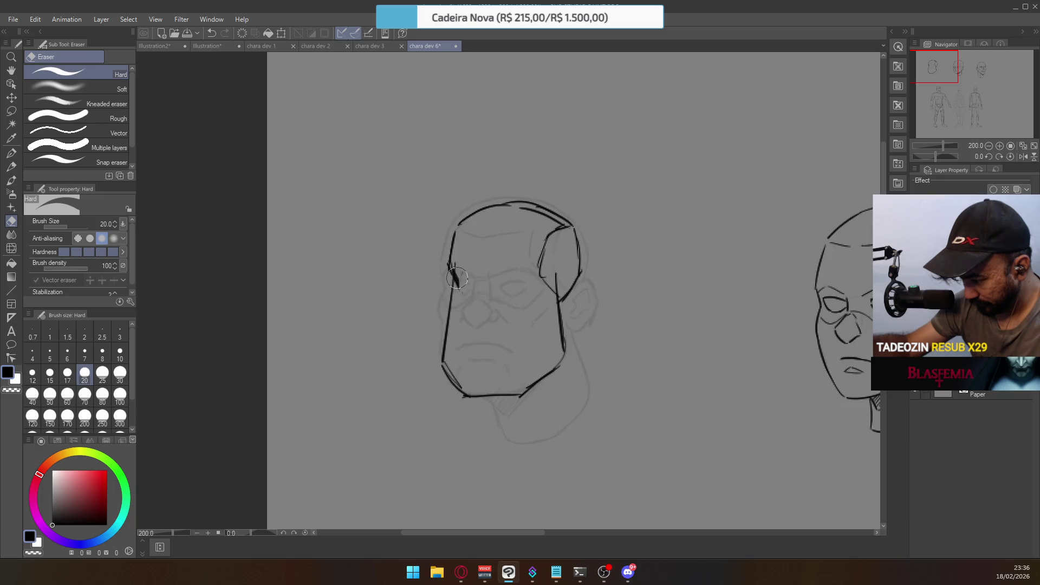
drag(457, 269, 462, 285)
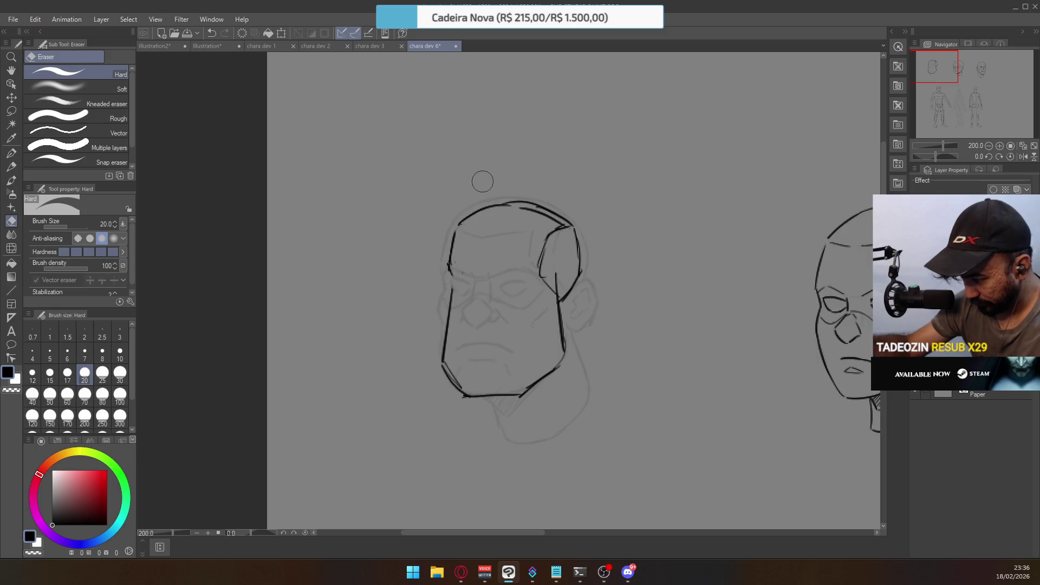
click(10, 154)
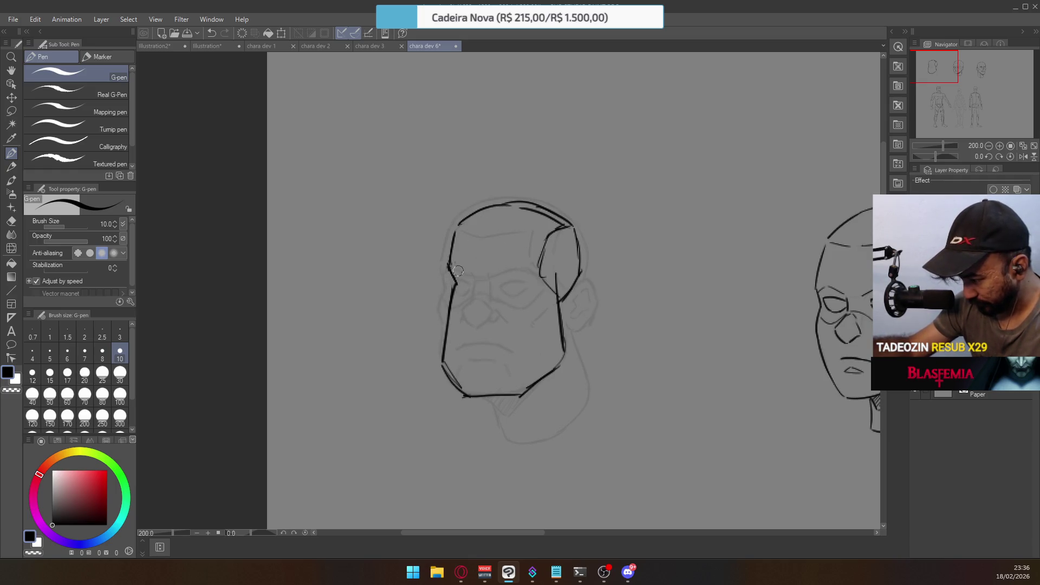
drag(487, 274, 526, 270)
key(ctrl+z)
key(ctrl+z)
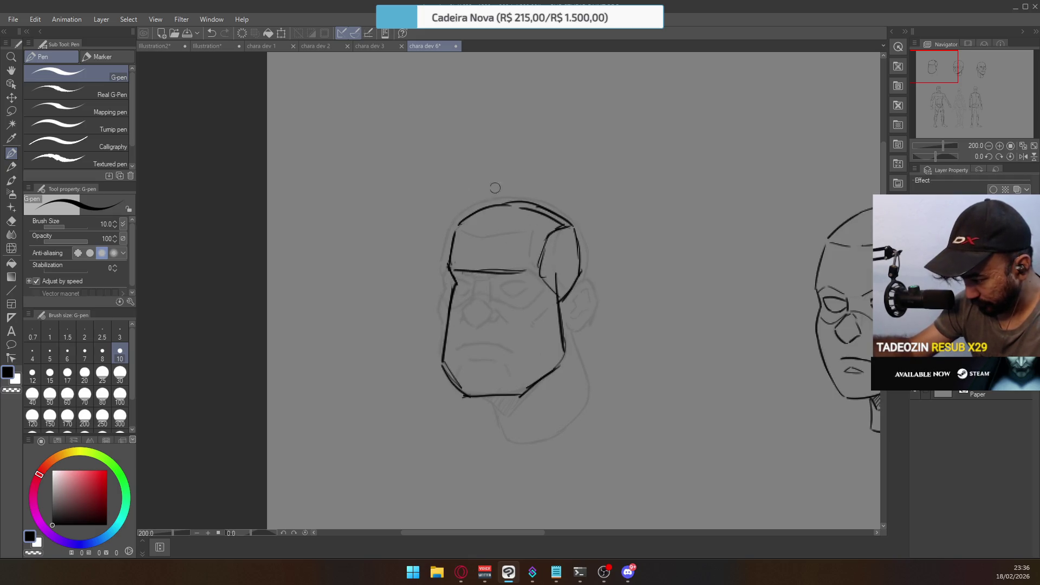
key(ctrl+z)
key(ctrl+z)
key(ctrl+z)
key(ctrl+z)
key(ctrl+z)
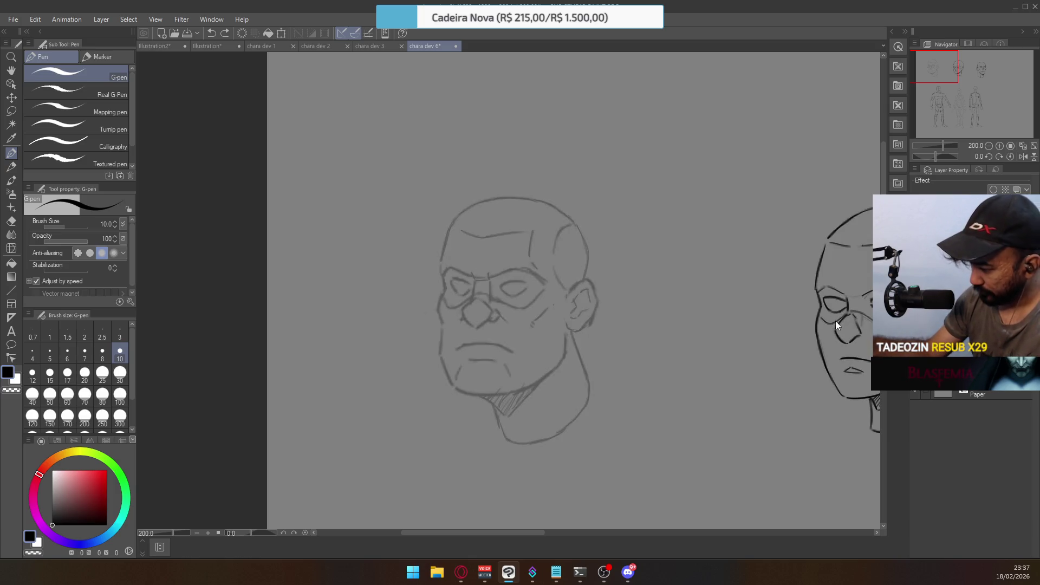
key(ctrl+y)
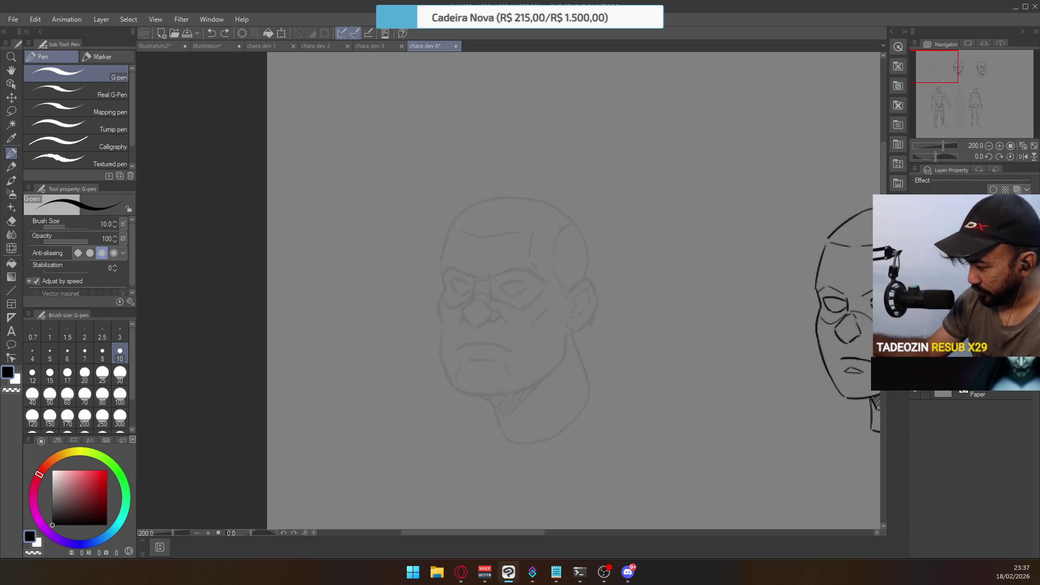
Try short strokes and a downward curve on the left cheek, undoing each attempt
mouse_move(448, 289)
mouse_down()
mouse_move(438, 307)
mouse_move(448, 346)
mouse_move(436, 323)
mouse_move(453, 281)
mouse_move(495, 263)
mouse_up()
key(ctrl+z)
scroll(436, 292, up, 2)
key(ctrl+z)
scroll(474, 277, down, 3)
scroll(527, 269, up, 1)
drag(427, 324, 428, 370)
key(ctrl+z)
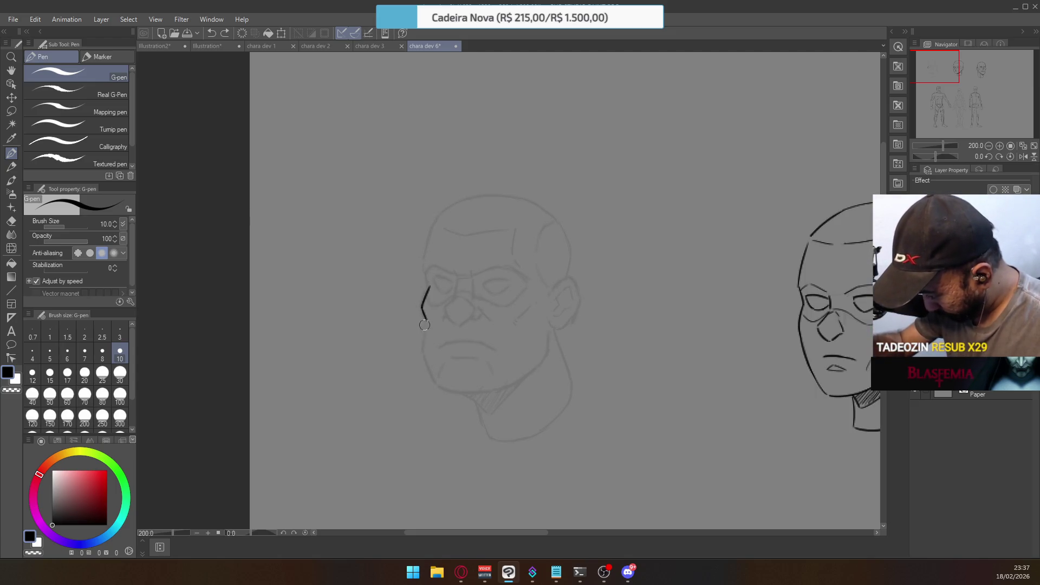
key(ctrl+z)
Ink the left cheek line running downward after several retried strokes
mouse_move(420, 307)
mouse_down()
mouse_move(431, 284)
mouse_move(424, 304)
mouse_up()
key(ctrl+z)
key(ctrl+z)
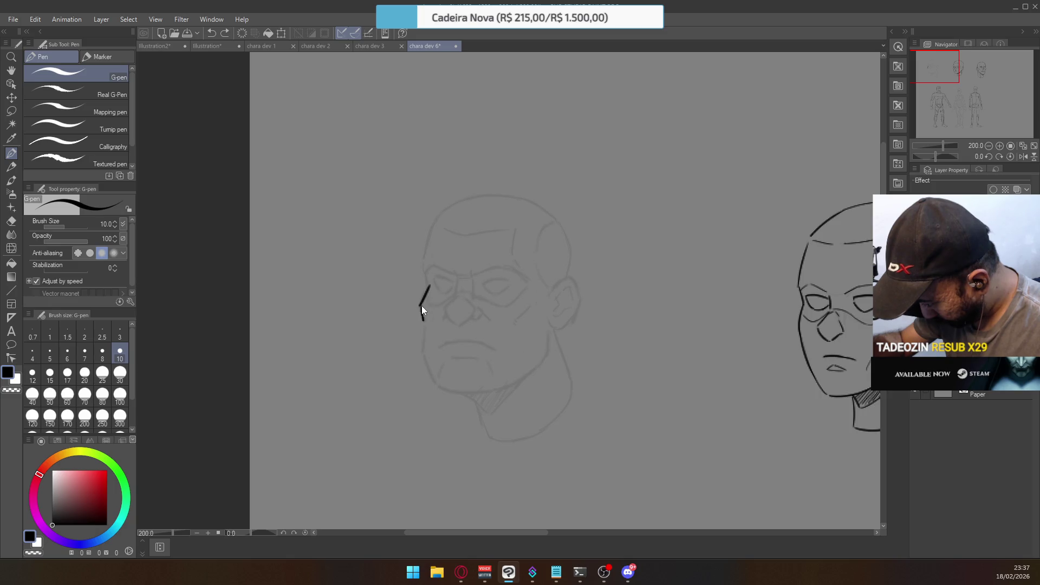
drag(425, 323, 428, 358)
key(ctrl+z)
drag(423, 322, 428, 362)
key(ctrl+z)
drag(423, 321, 425, 350)
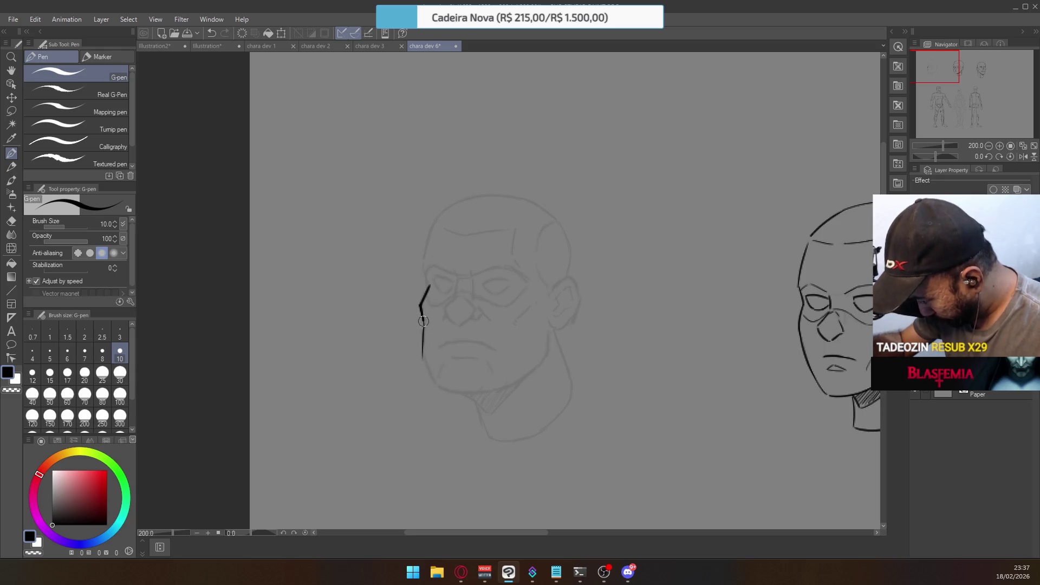
Extend the cheek line down to the jaw corner and toward the chin, retrying the jaw strokes
drag(425, 354, 442, 390)
drag(424, 355, 443, 390)
key(ctrl+z)
mouse_move(424, 353)
mouse_down()
mouse_move(442, 390)
mouse_move(466, 390)
mouse_up()
key(ctrl+z)
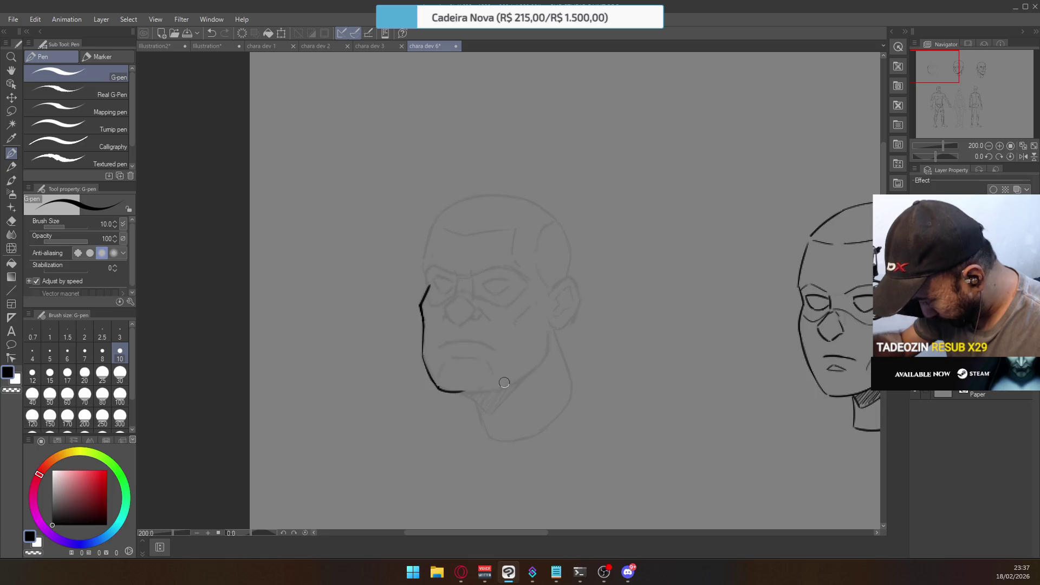
key(ctrl+z)
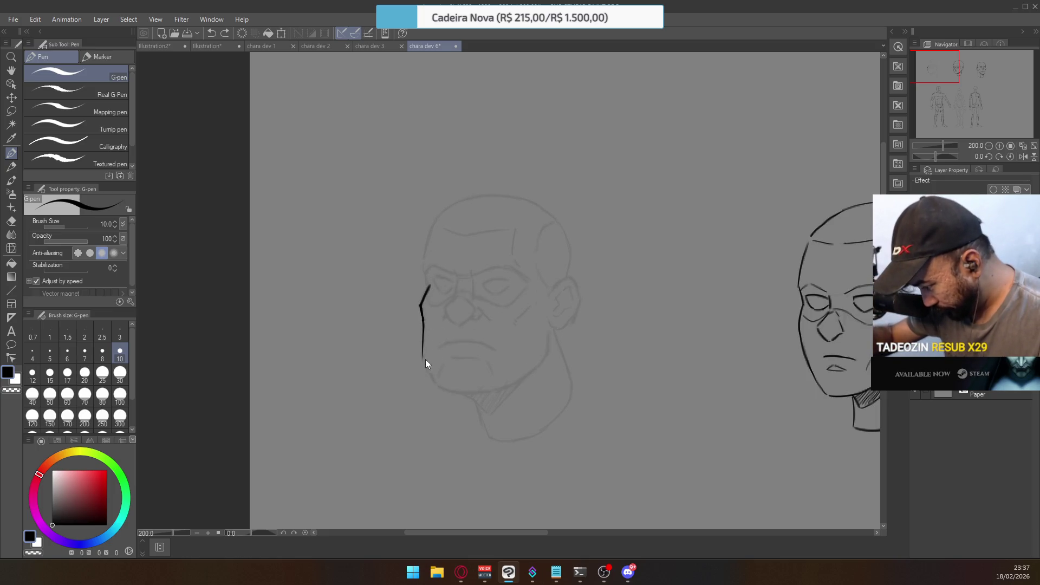
mouse_move(424, 351)
mouse_down()
mouse_move(440, 387)
mouse_move(485, 389)
mouse_up()
key(ctrl+z)
key(ctrl+z)
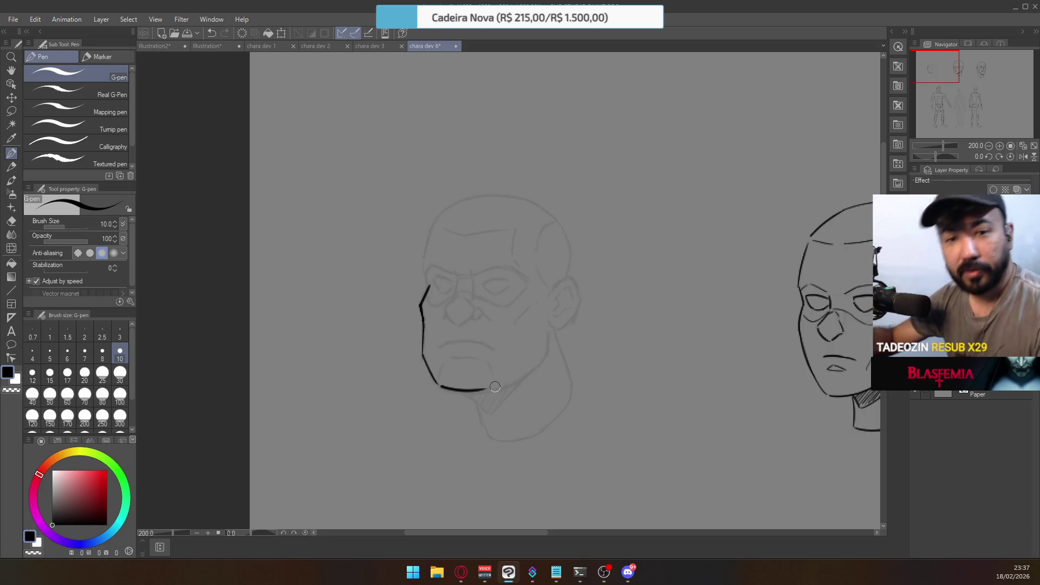
key(ctrl+z)
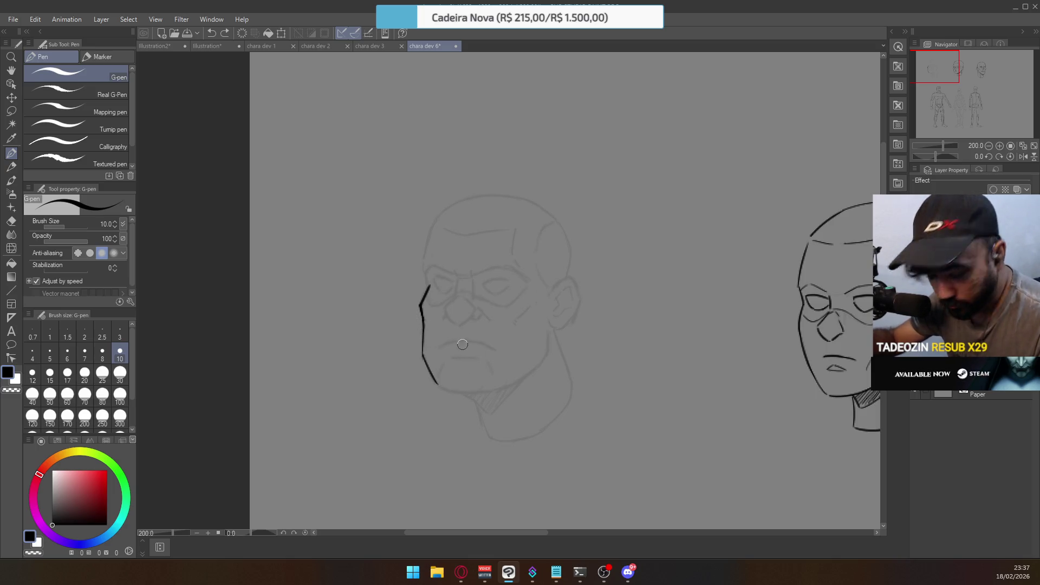
mouse_move(439, 384)
mouse_down()
mouse_move(480, 395)
mouse_move(451, 390)
mouse_move(488, 386)
mouse_up()
key(ctrl+z)
key(ctrl+z)
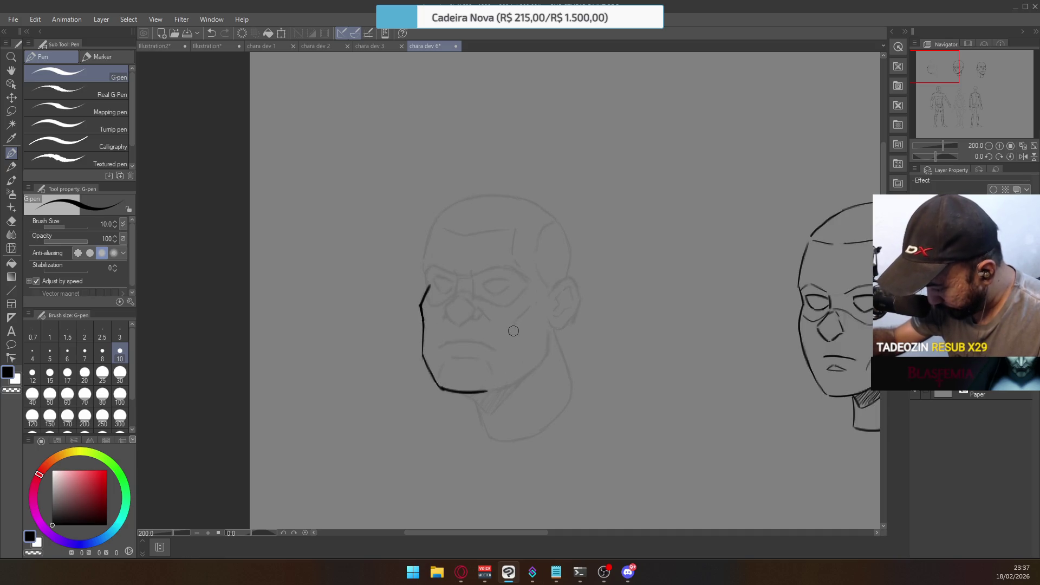
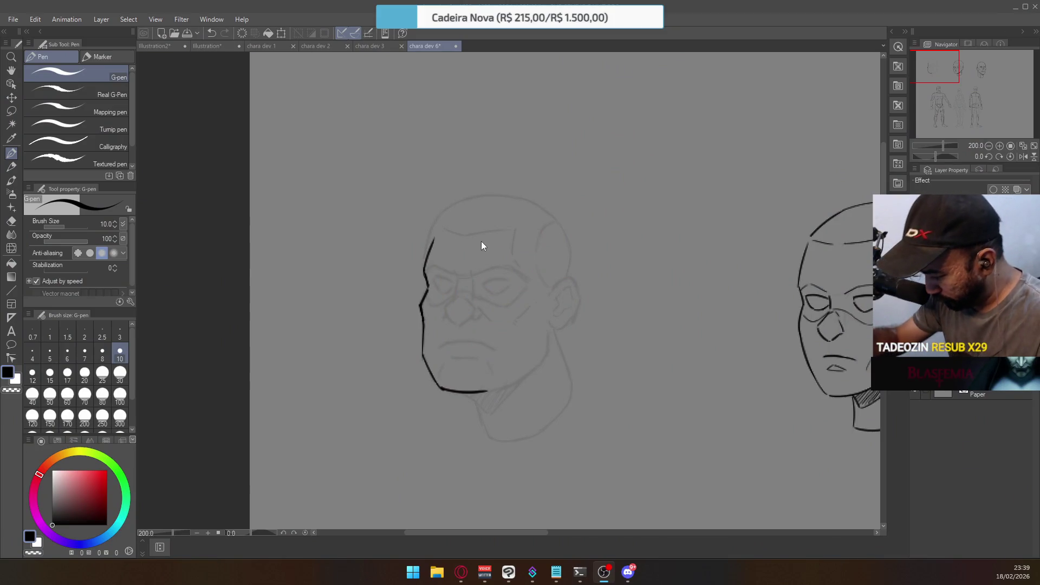
Ink the left head's jaw line up toward the cheek, redoing unsatisfying strokes
drag(538, 253, 497, 341)
key(ctrl+z)
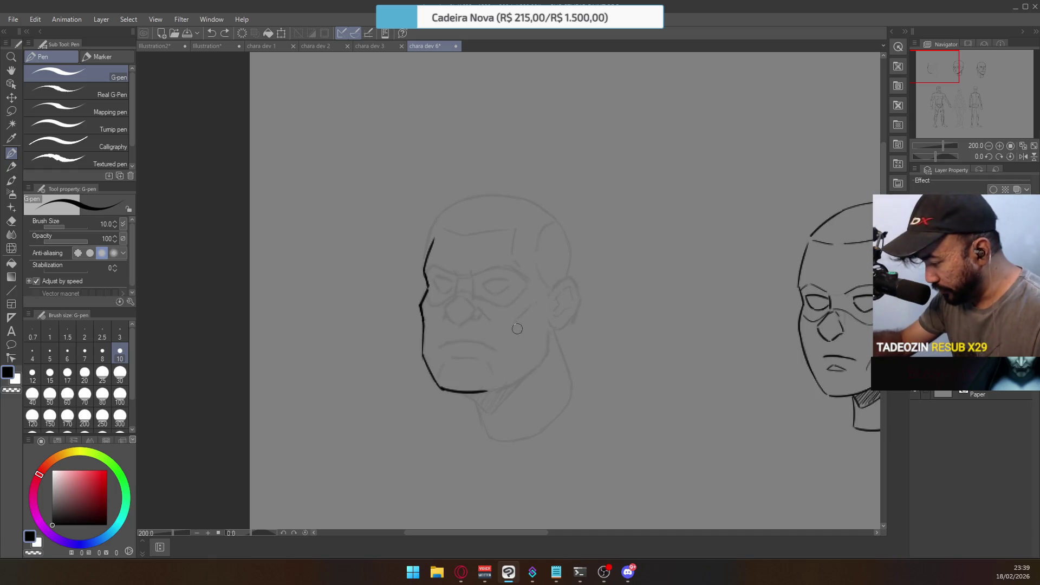
drag(495, 391, 536, 357)
key(ctrl+z)
drag(493, 393, 564, 355)
key(ctrl+z)
drag(490, 391, 542, 356)
mouse_move(488, 391)
mouse_down()
mouse_move(543, 368)
mouse_move(542, 356)
mouse_up()
key(ctrl+z)
drag(487, 390, 545, 358)
key(ctrl+z)
drag(486, 389, 538, 367)
key(ctrl+z)
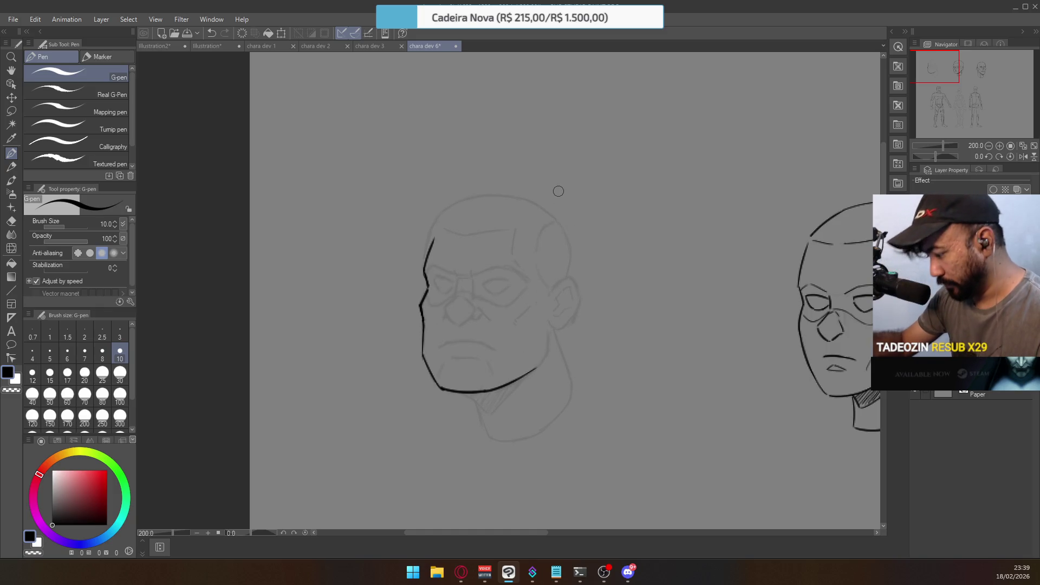
Step back to the upper contour and erase the lower-left contour and jaw ink
mouse_move(558, 191)
mouse_down()
mouse_move(579, 439)
mouse_move(494, 374)
mouse_move(352, 378)
mouse_move(539, 312)
mouse_move(755, 317)
mouse_move(823, 355)
mouse_up()
key(ctrl+z)
key(ctrl+z)
key(ctrl+z)
key(ctrl+z)
key(ctrl+y)
key(ctrl+y)
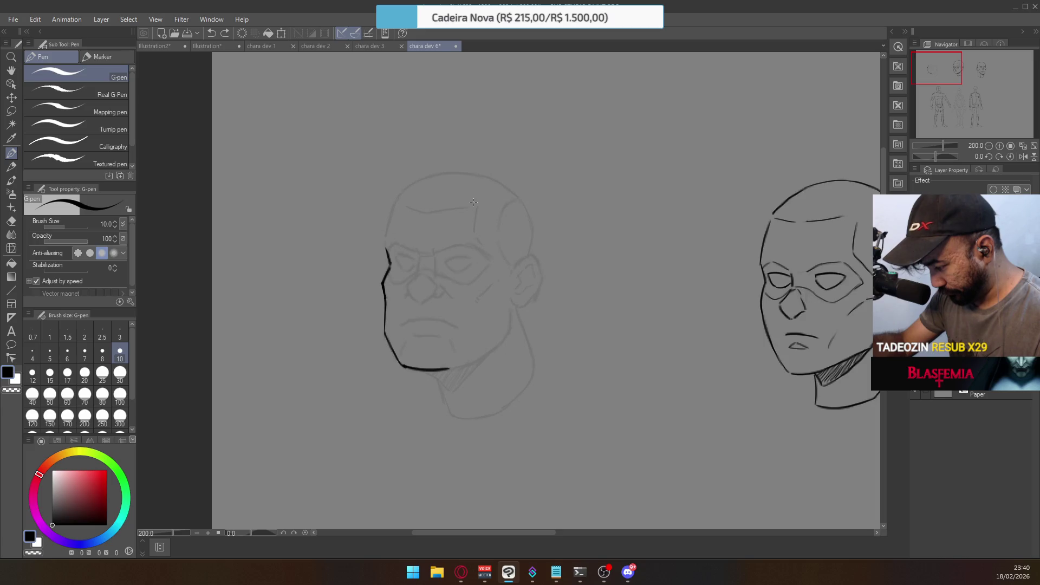
key(e)
mouse_move(388, 329)
mouse_down()
mouse_move(401, 360)
mouse_move(432, 374)
mouse_up()
click(416, 372)
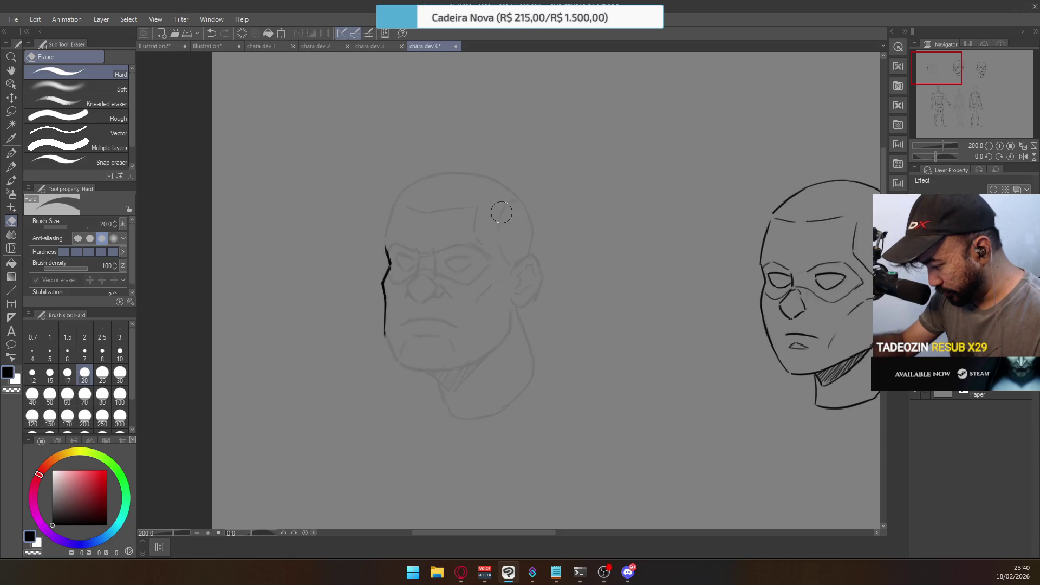
Re-ink the left face contour down the cheek and the jaw up to the right cheek
click(11, 153)
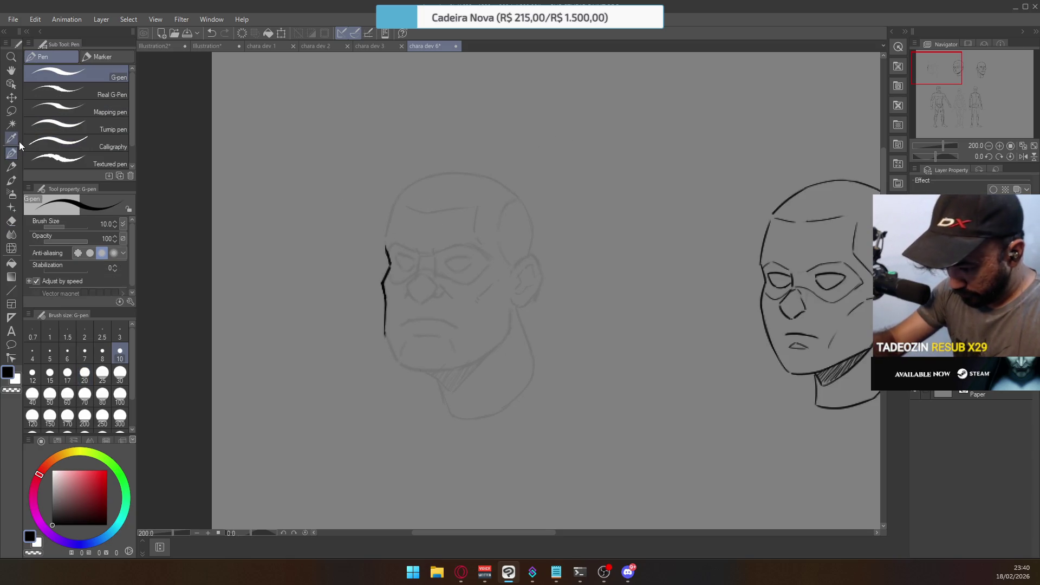
drag(384, 301, 388, 355)
key(ctrl+z)
mouse_move(384, 301)
mouse_down()
mouse_move(386, 328)
mouse_move(413, 373)
mouse_move(430, 373)
mouse_move(414, 380)
mouse_move(462, 372)
mouse_up()
key(ctrl+z)
key(ctrl+z)
key(ctrl+z)
key(ctrl+z)
key(ctrl+z)
key(ctrl+z)
key(ctrl+z)
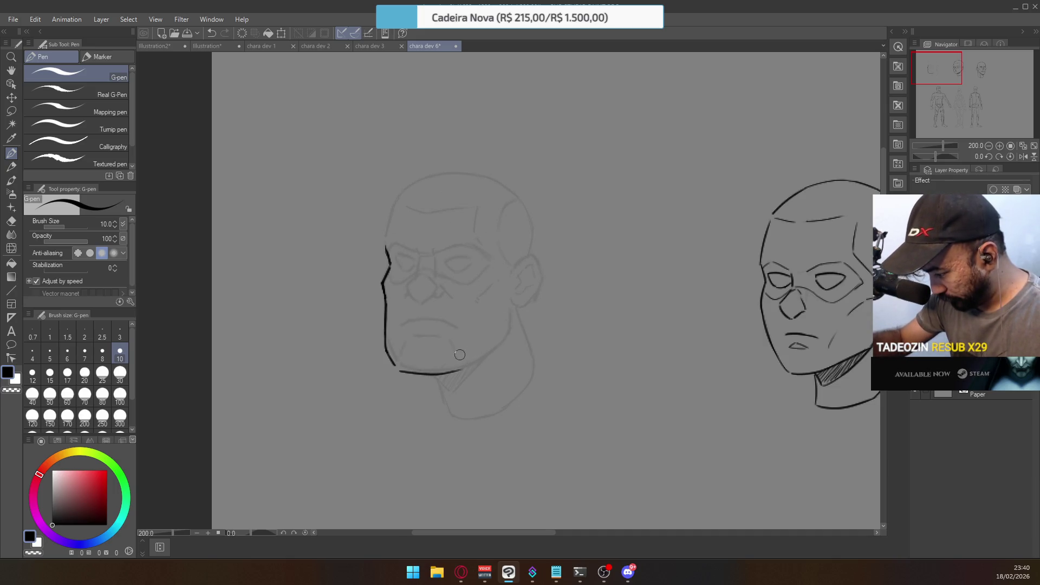
key(ctrl+z)
mouse_move(462, 370)
mouse_down()
mouse_move(506, 337)
mouse_move(484, 355)
mouse_move(504, 336)
mouse_move(510, 307)
mouse_move(515, 315)
mouse_up()
key(ctrl+z)
key(ctrl+z)
drag(462, 370, 512, 328)
key(ctrl+z)
drag(462, 372, 503, 334)
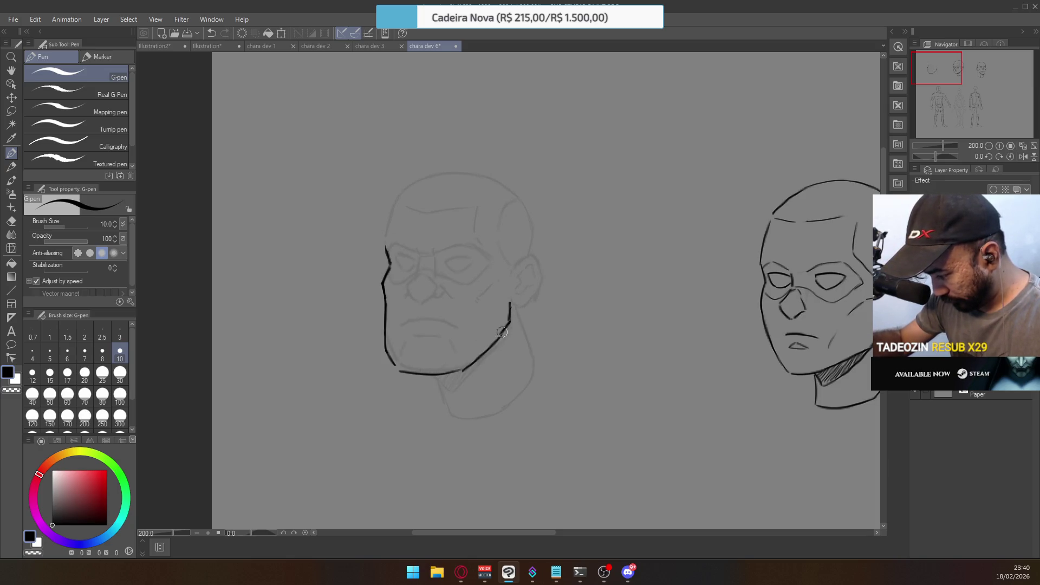
Erase the stray lower-left jaw strokes and retry the jaw line below the cheek
scroll(596, 329, down, 2)
mouse_move(583, 328)
mouse_down()
mouse_move(350, 383)
mouse_move(386, 405)
mouse_up()
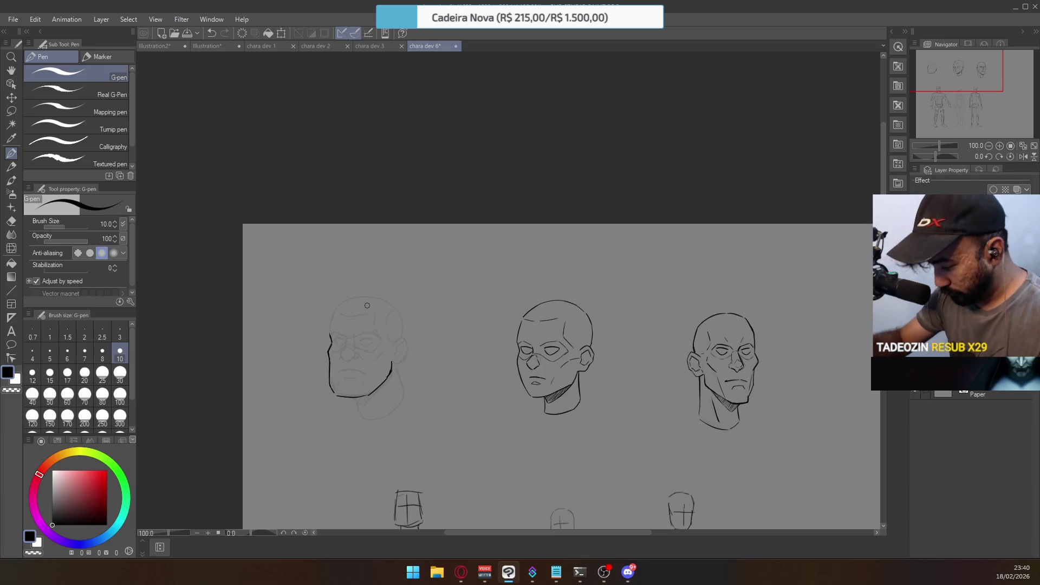
click(410, 305)
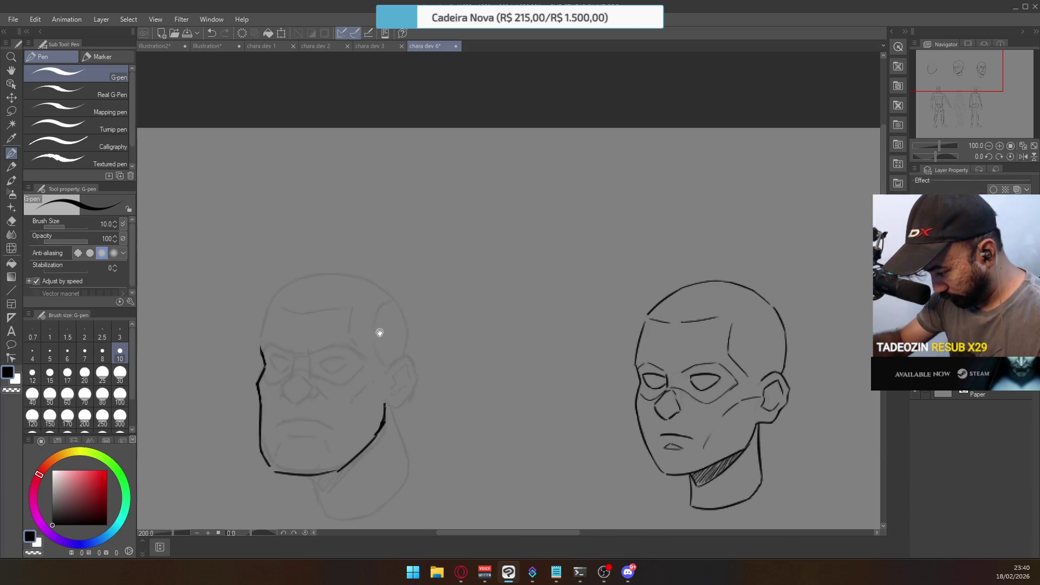
key(e)
drag(396, 324, 407, 338)
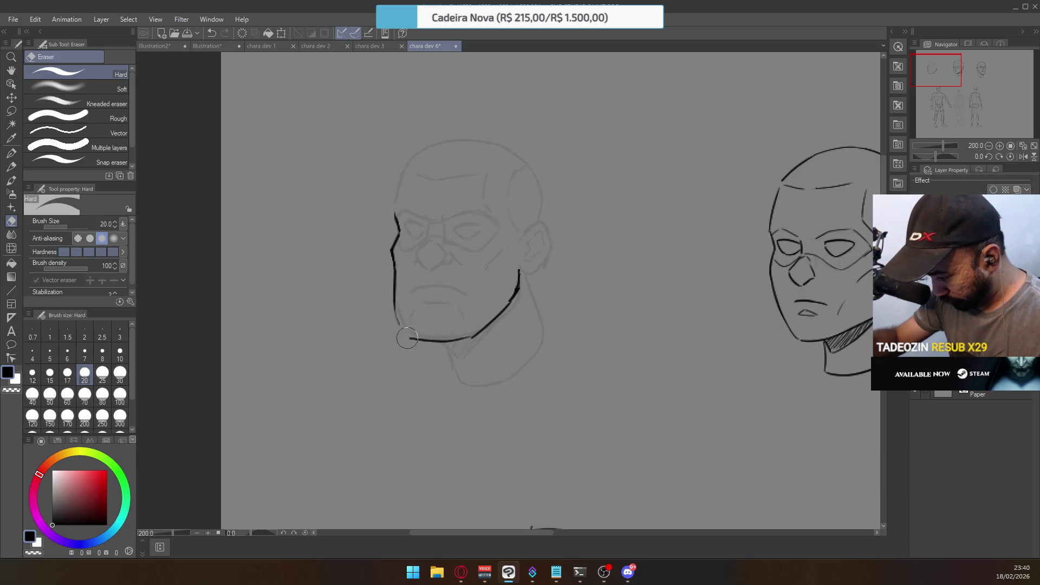
drag(393, 292, 397, 294)
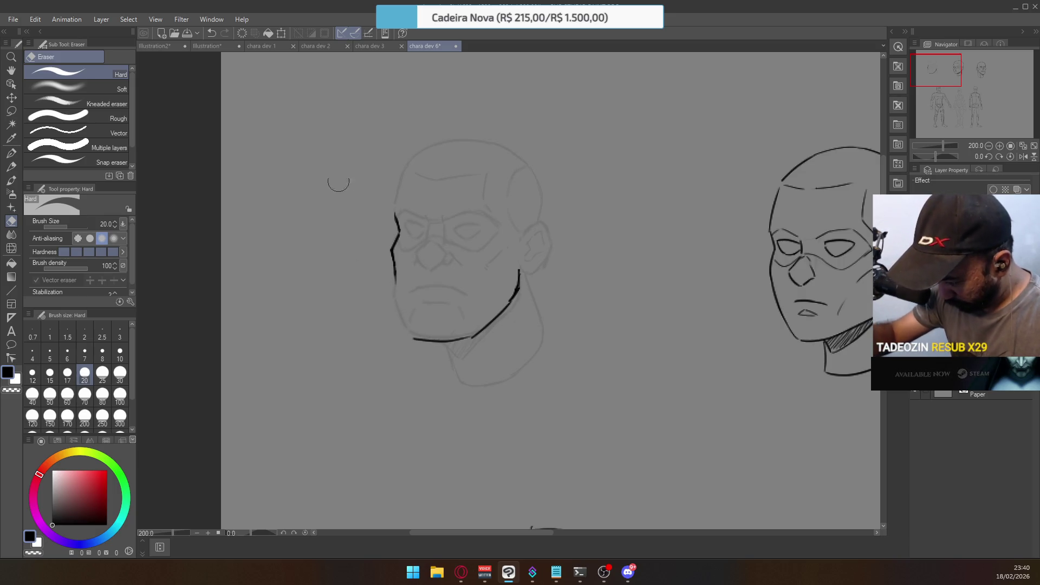
click(11, 154)
drag(397, 269, 400, 327)
key(ctrl+z)
key(ctrl+z)
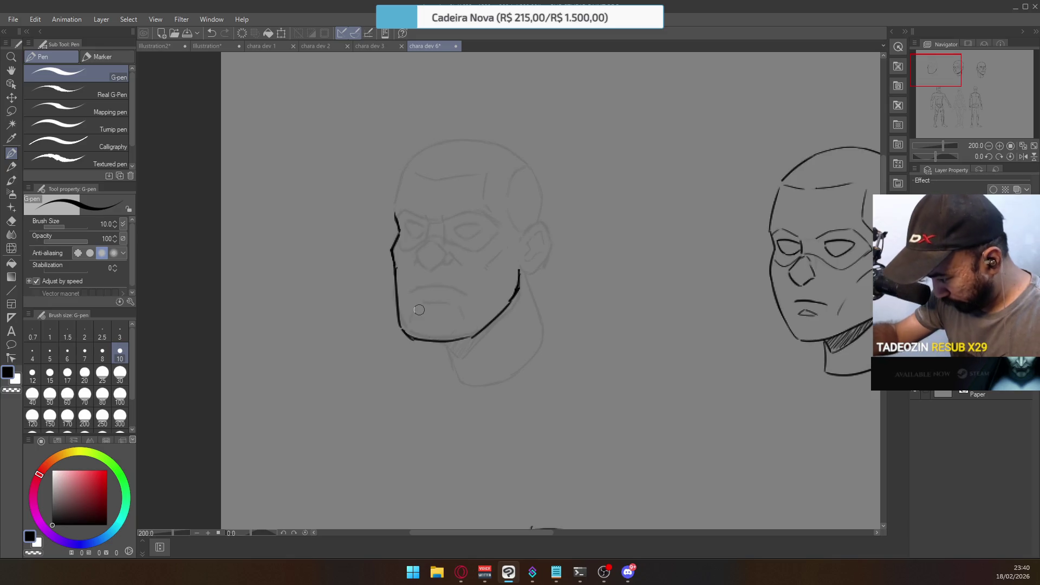
Pan across the three heads, then centre and enlarge the left head for detail inking
scroll(485, 136, up, 1)
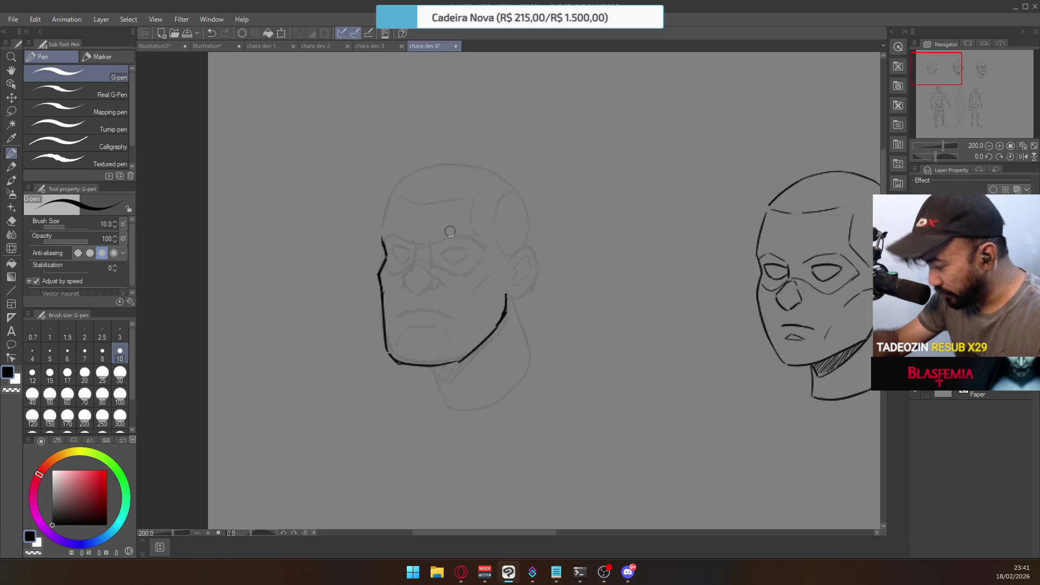
drag(708, 208, 605, 179)
drag(664, 151, 406, 163)
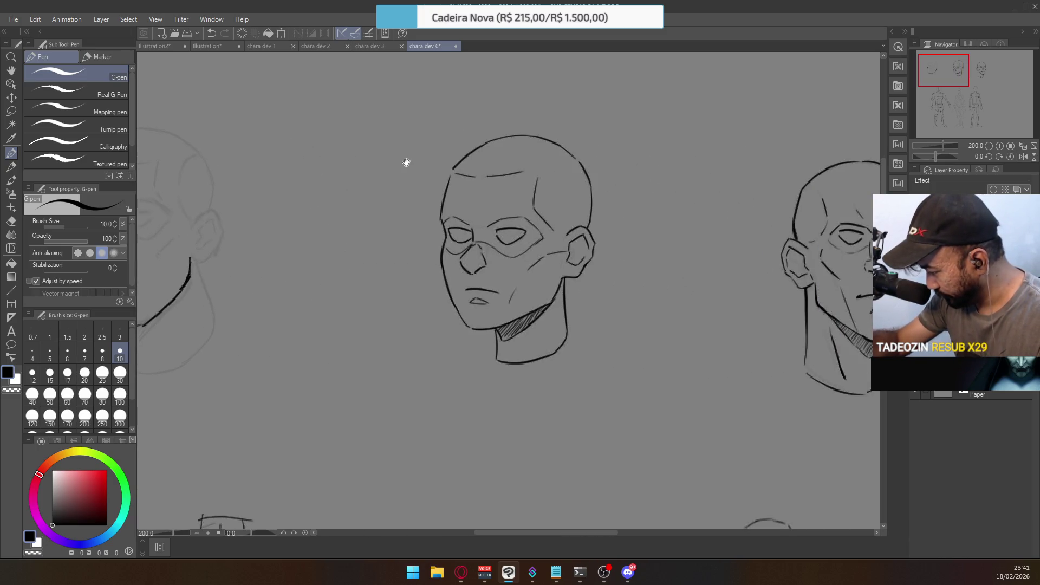
mouse_move(637, 177)
mouse_down()
mouse_move(585, 163)
mouse_move(661, 224)
mouse_up()
drag(326, 222, 499, 223)
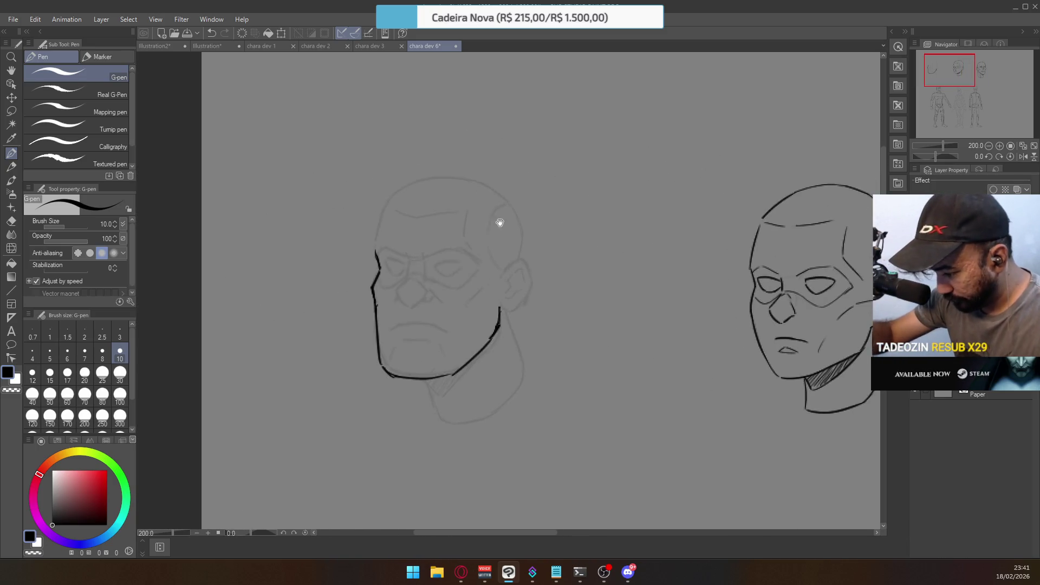
scroll(409, 233, up, 3)
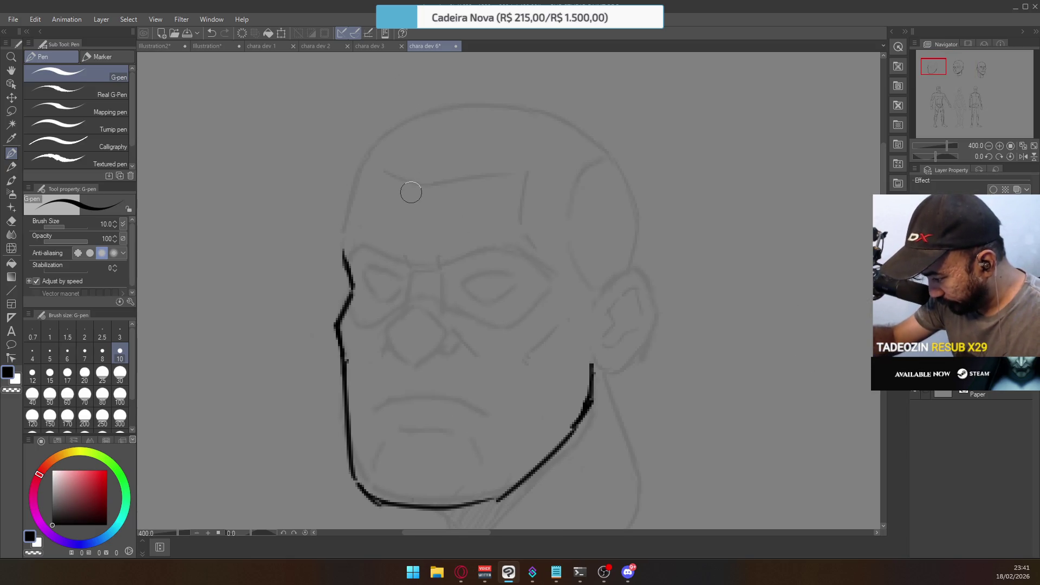
Ink the top and lower edges of the eye mask and its edge at the left cheek
mouse_move(344, 265)
mouse_down()
mouse_move(369, 241)
mouse_move(416, 265)
mouse_move(497, 252)
mouse_up()
key(ctrl+z)
key(ctrl+z)
mouse_move(430, 268)
mouse_down()
mouse_move(484, 245)
mouse_move(538, 283)
mouse_up()
key(ctrl+z)
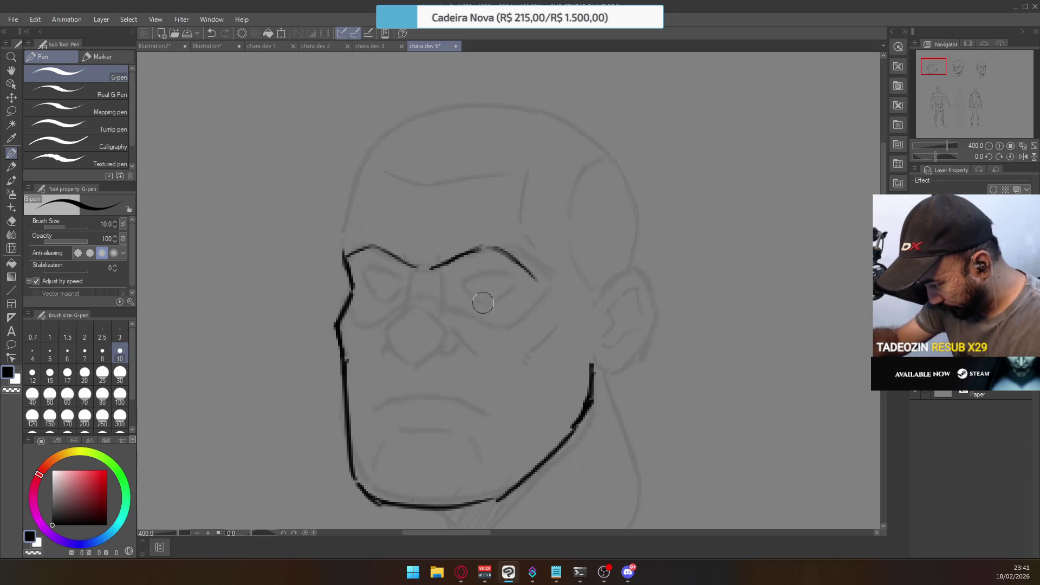
mouse_move(442, 304)
mouse_down()
mouse_move(488, 317)
mouse_move(542, 285)
mouse_up()
key(ctrl+z)
key(ctrl+z)
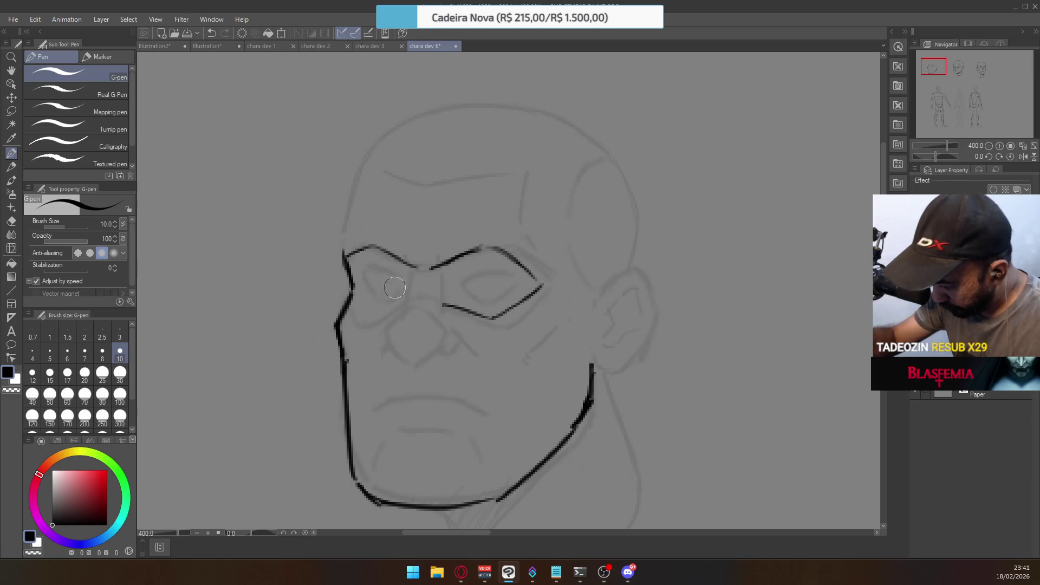
mouse_move(351, 295)
mouse_down()
mouse_move(369, 316)
mouse_move(409, 301)
mouse_up()
key(ctrl+z)
key(ctrl+z)
key(ctrl+z)
key(ctrl+z)
key(ctrl+z)
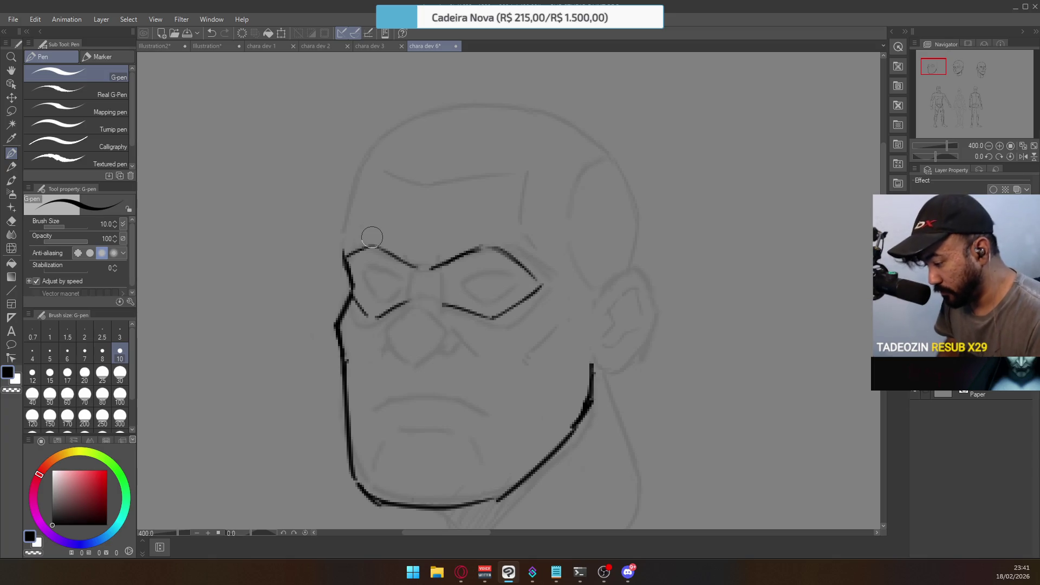
Ink the right cheek crease, the mask's upper right edge and the inner curve of the ear
mouse_move(561, 323)
mouse_down()
mouse_move(541, 357)
mouse_move(563, 323)
mouse_up()
key(ctrl+z)
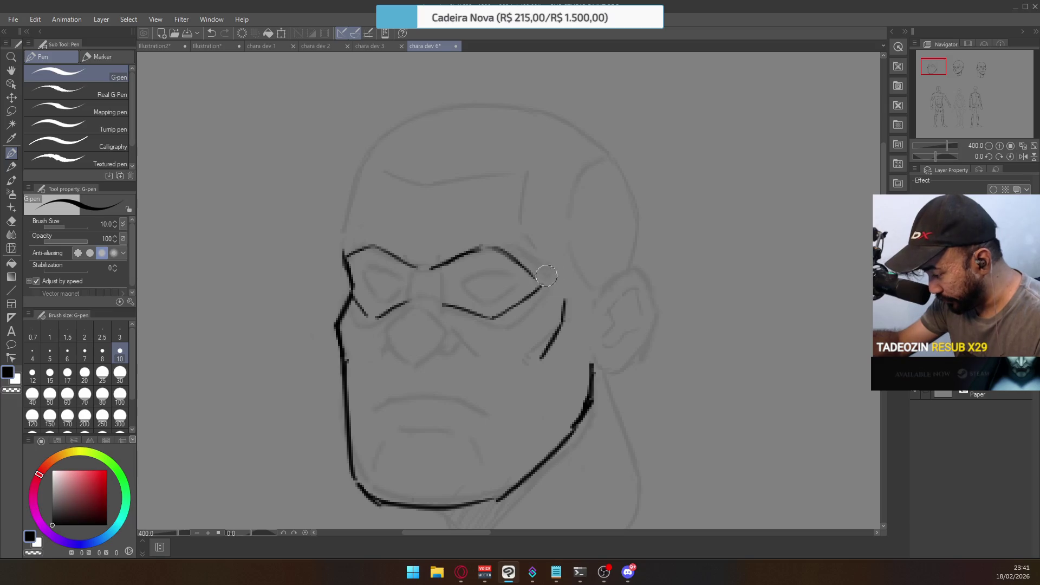
drag(543, 271, 574, 287)
key(ctrl+z)
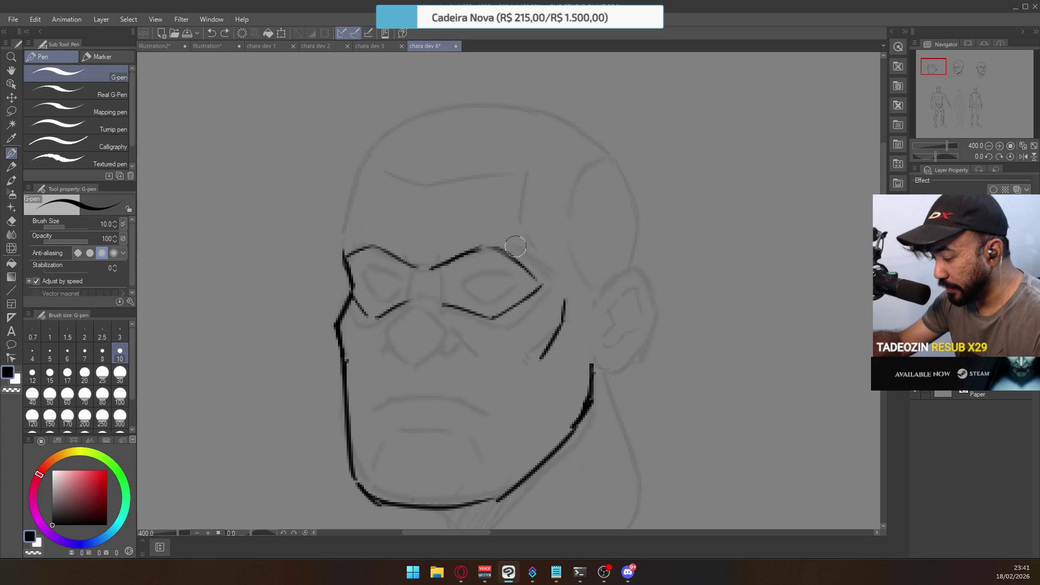
drag(517, 249, 532, 267)
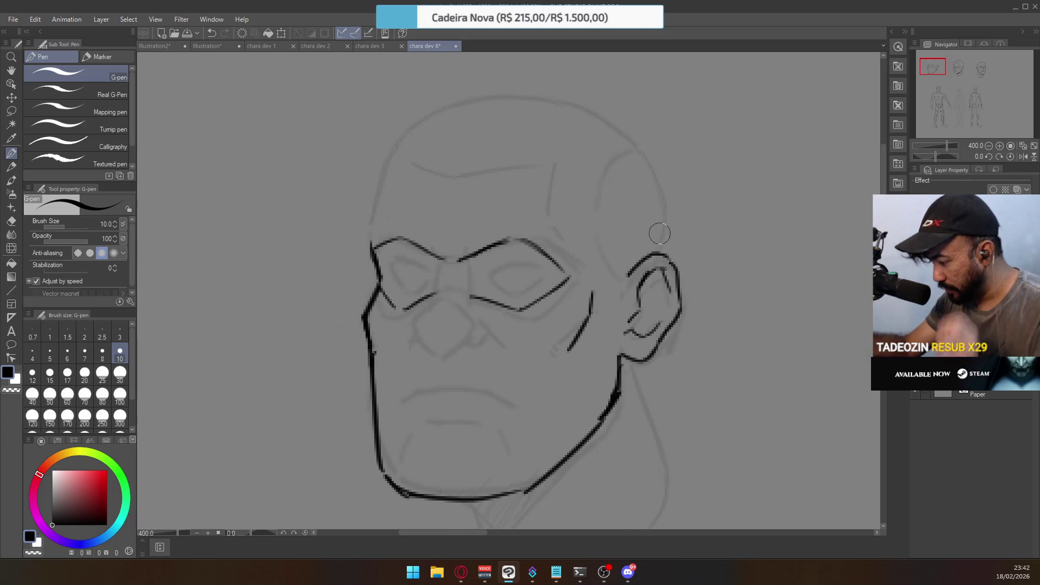
mouse_move(655, 269)
mouse_down()
mouse_move(628, 327)
mouse_move(669, 329)
mouse_up()
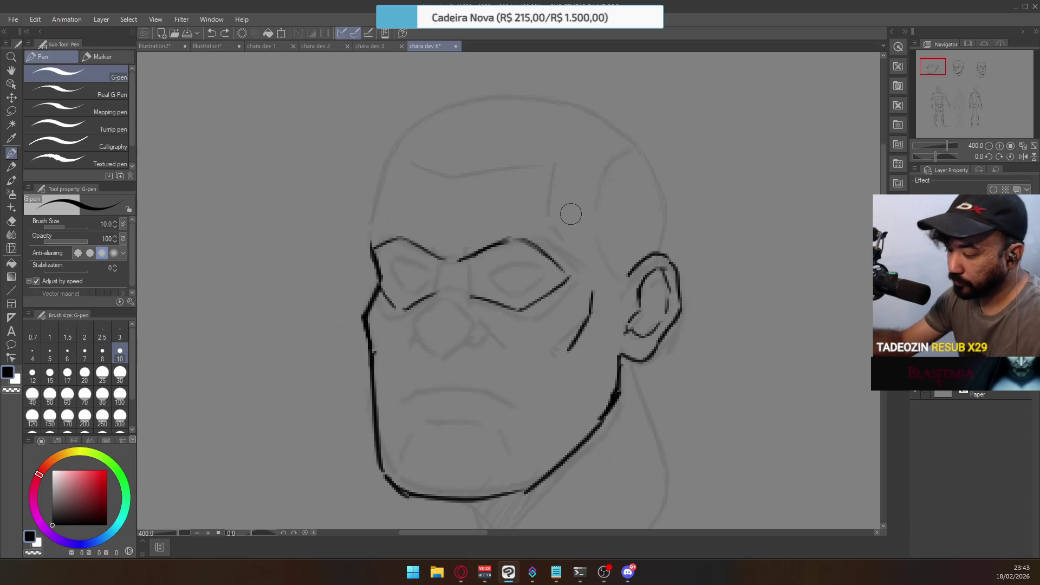
Ink the nose bridge line between the eyes and join it to the brow
drag(439, 256, 434, 299)
key(ctrl+z)
drag(439, 257, 425, 316)
key(ctrl+z)
key(ctrl+z)
drag(441, 262, 428, 306)
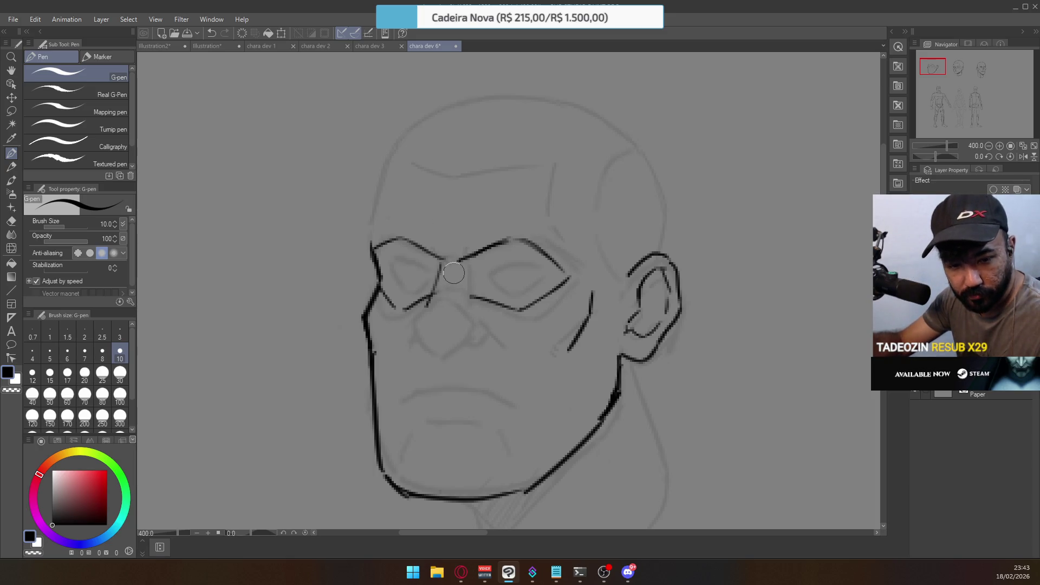
drag(445, 260, 419, 235)
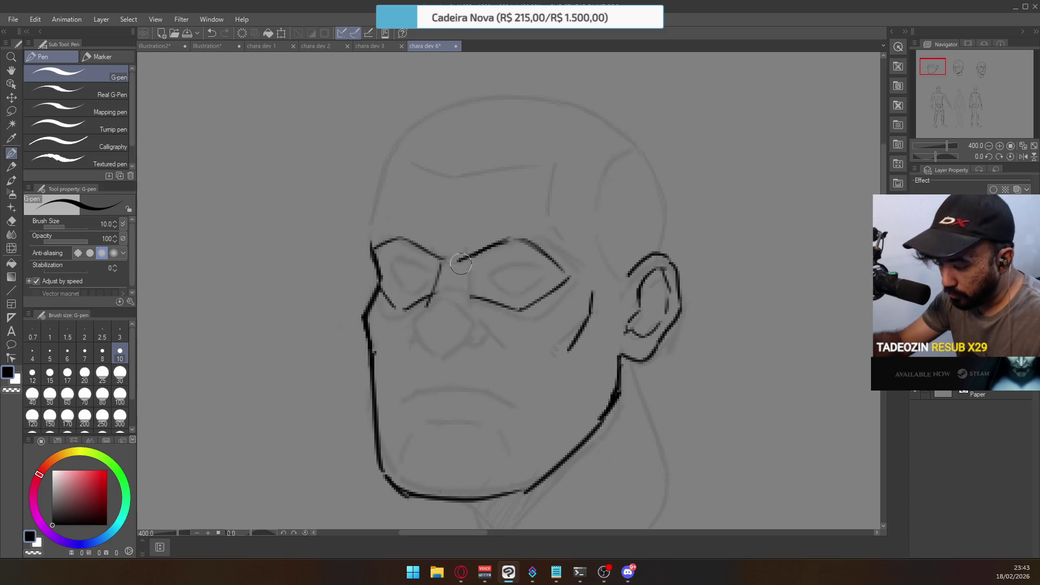
drag(468, 263, 461, 312)
key(ctrl+z)
drag(461, 261, 463, 311)
key(ctrl+z)
mouse_move(459, 262)
mouse_down()
mouse_move(464, 299)
mouse_move(463, 264)
mouse_up()
key(ctrl+z)
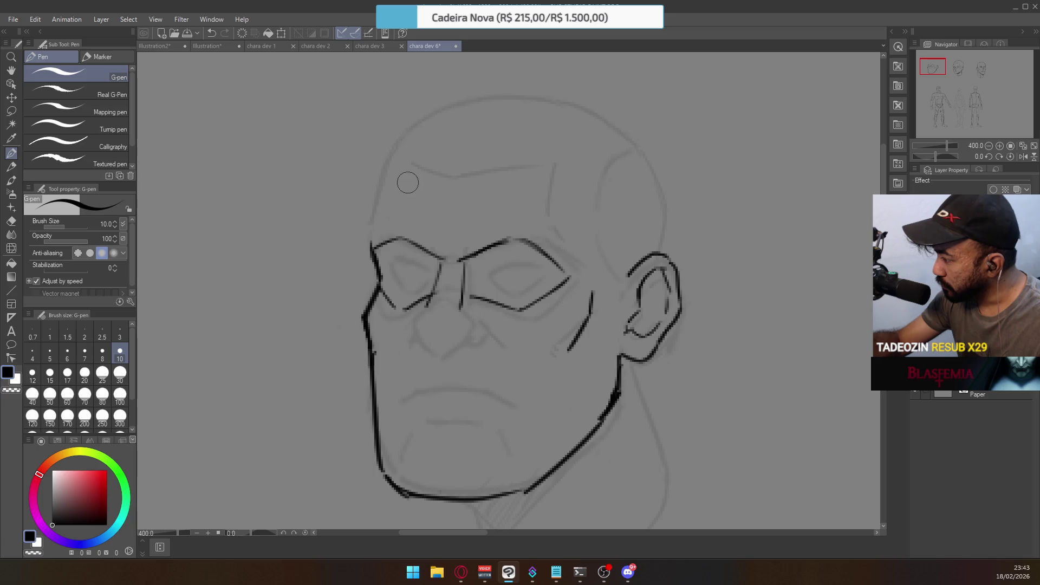
Ink the sides of the nose and the short stroke on it, redrawing until it sits right
mouse_move(414, 323)
mouse_down()
mouse_move(437, 293)
mouse_move(470, 324)
mouse_up()
key(ctrl+z)
key(ctrl+z)
mouse_move(441, 290)
mouse_down()
mouse_move(469, 324)
mouse_move(436, 355)
mouse_up()
key(ctrl+z)
key(ctrl+z)
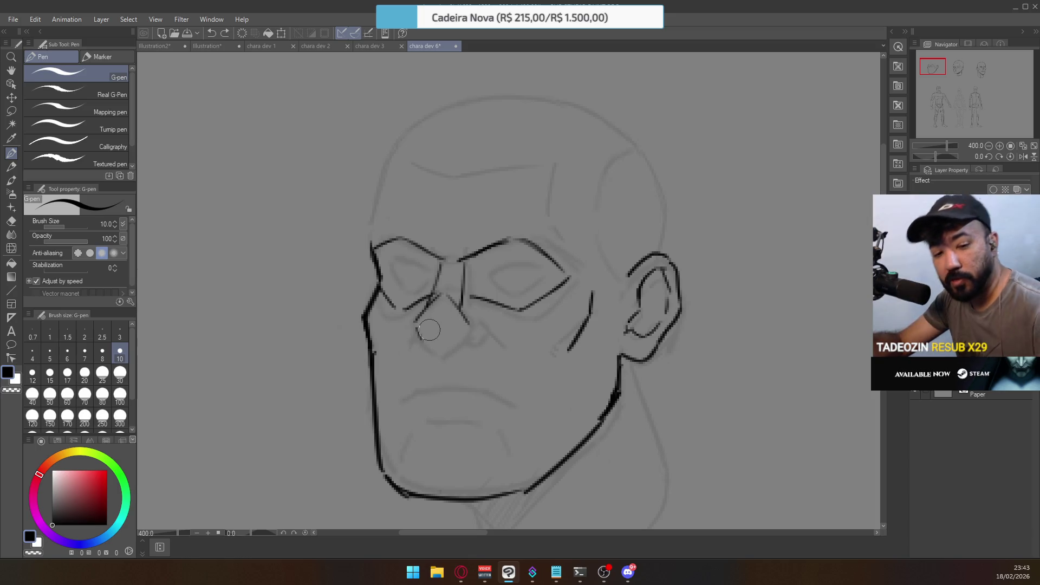
drag(417, 328, 436, 352)
key(ctrl+z)
key(ctrl+z)
key(ctrl+z)
key(ctrl+z)
key(ctrl+z)
key(ctrl+z)
key(ctrl+z)
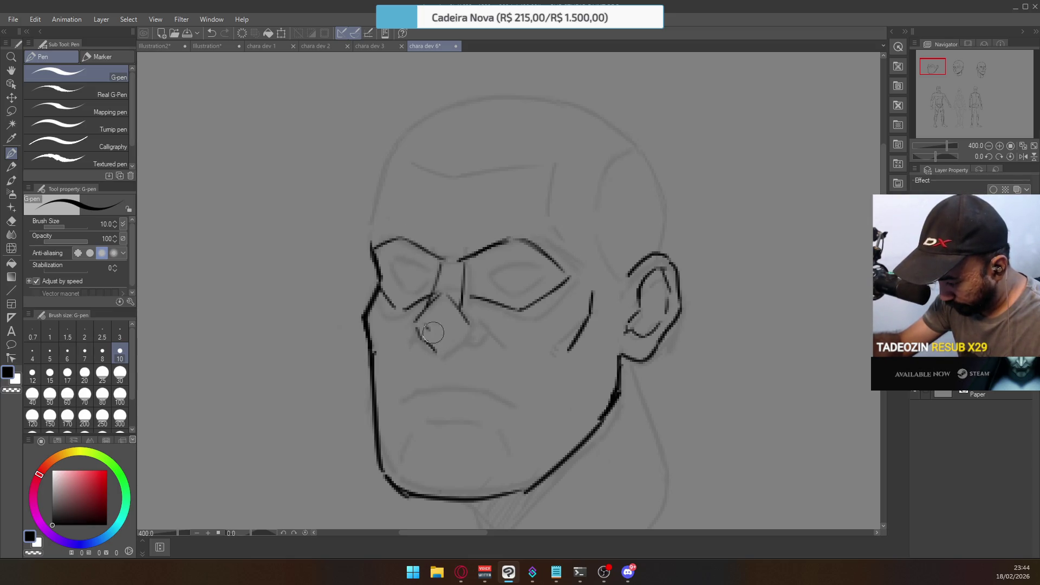
key(ctrl+z)
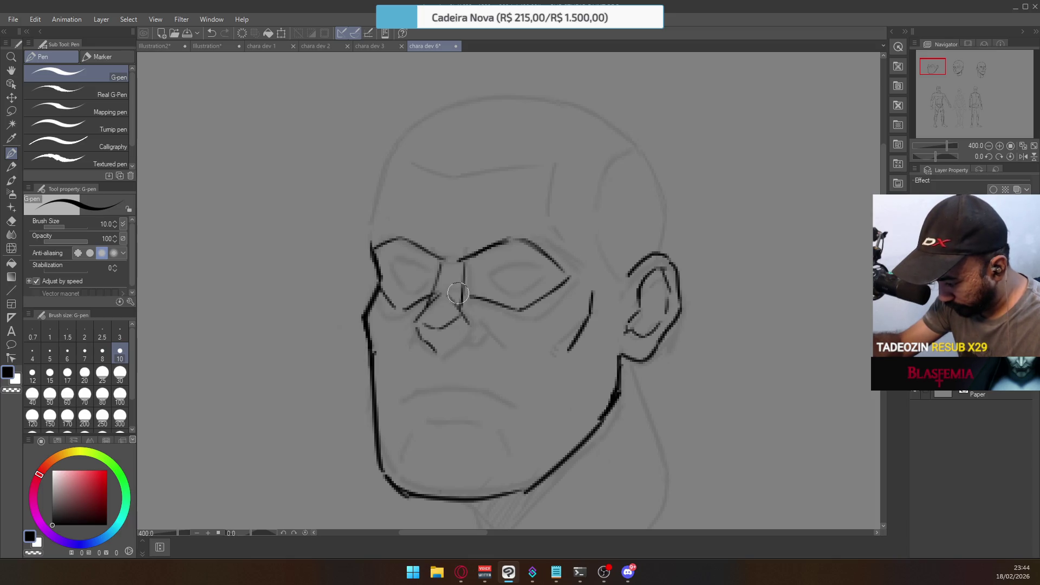
mouse_move(461, 312)
mouse_down()
mouse_move(448, 325)
mouse_move(454, 347)
mouse_move(466, 339)
mouse_up()
key(ctrl+z)
key(ctrl+z)
key(ctrl+z)
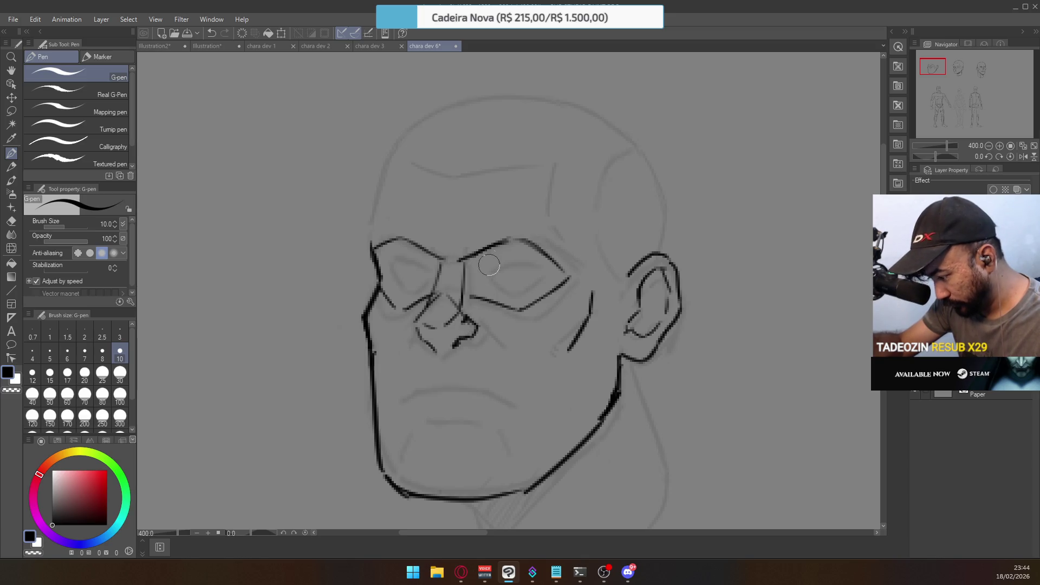
scroll(461, 276, down, 3)
scroll(461, 276, up, 1)
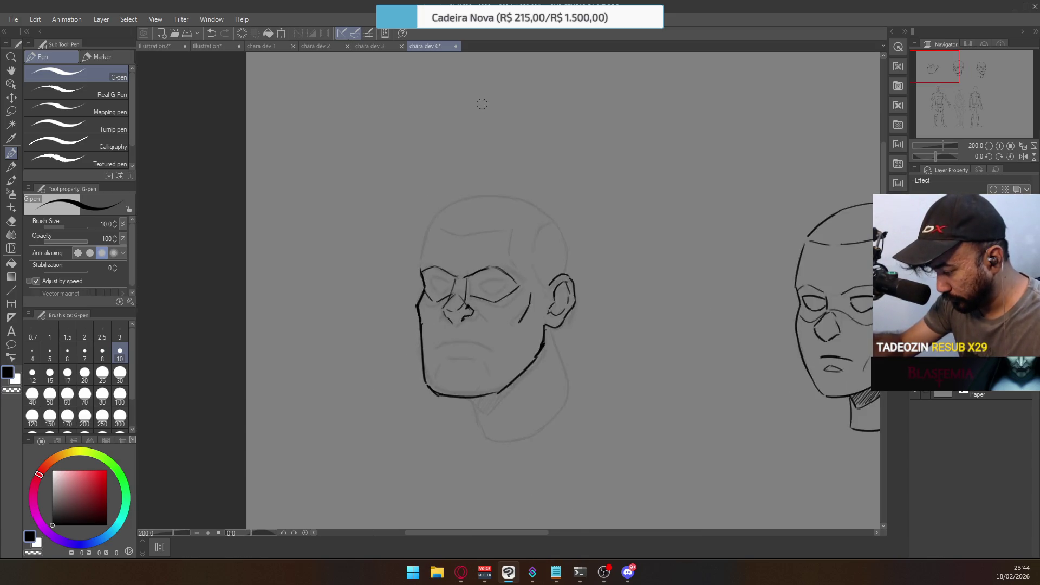
scroll(453, 267, up, 2)
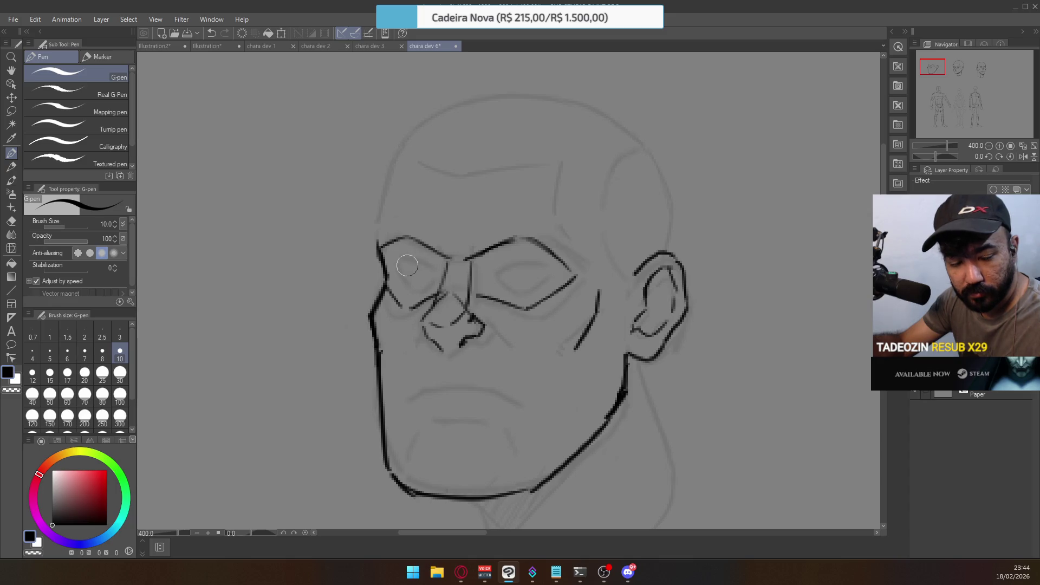
key(e)
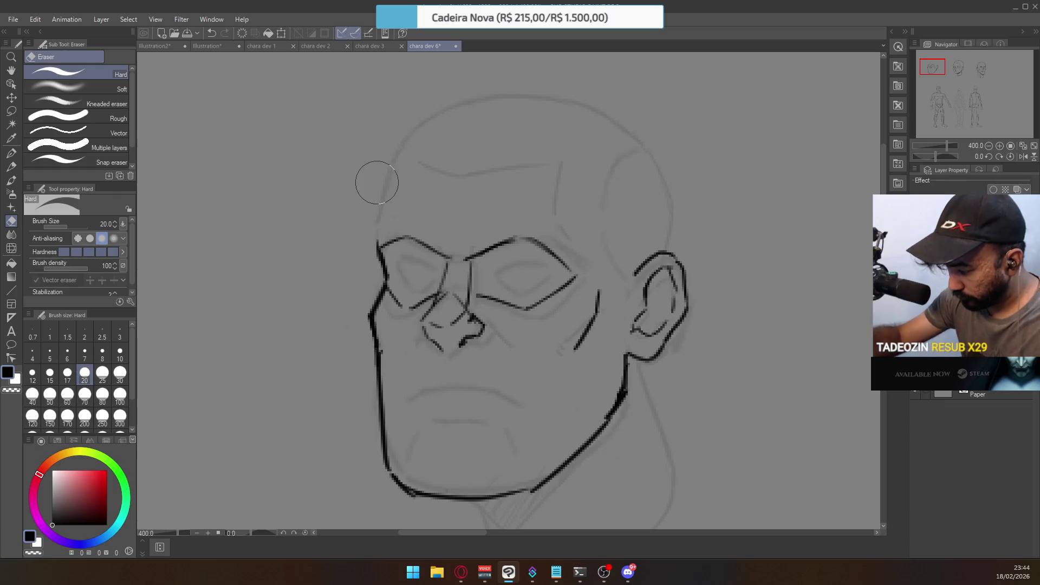
click(10, 112)
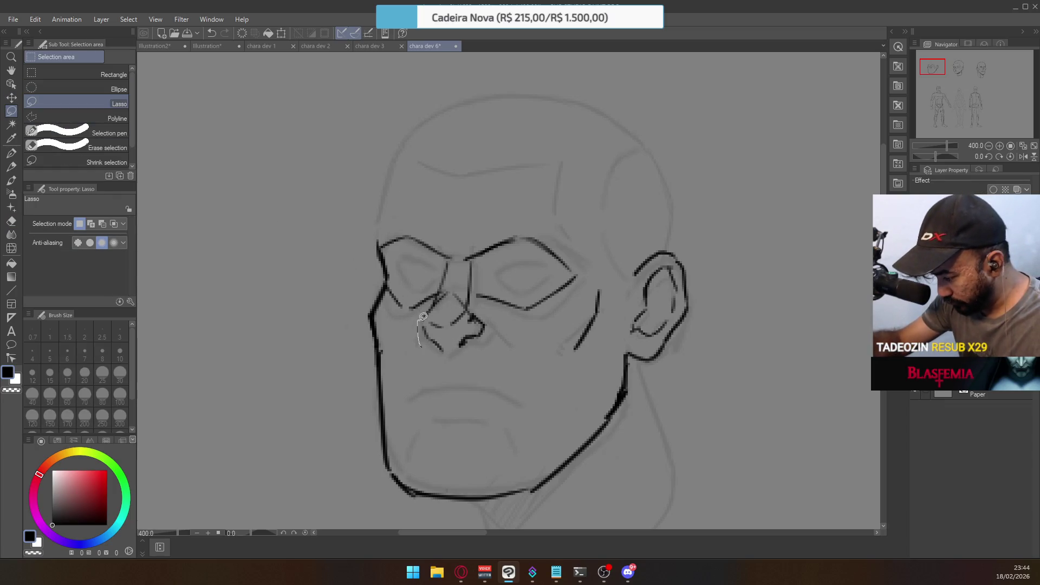
Lasso and clear the stray stroke beside the nose, then test a jawline stroke and undo it
drag(453, 343, 415, 326)
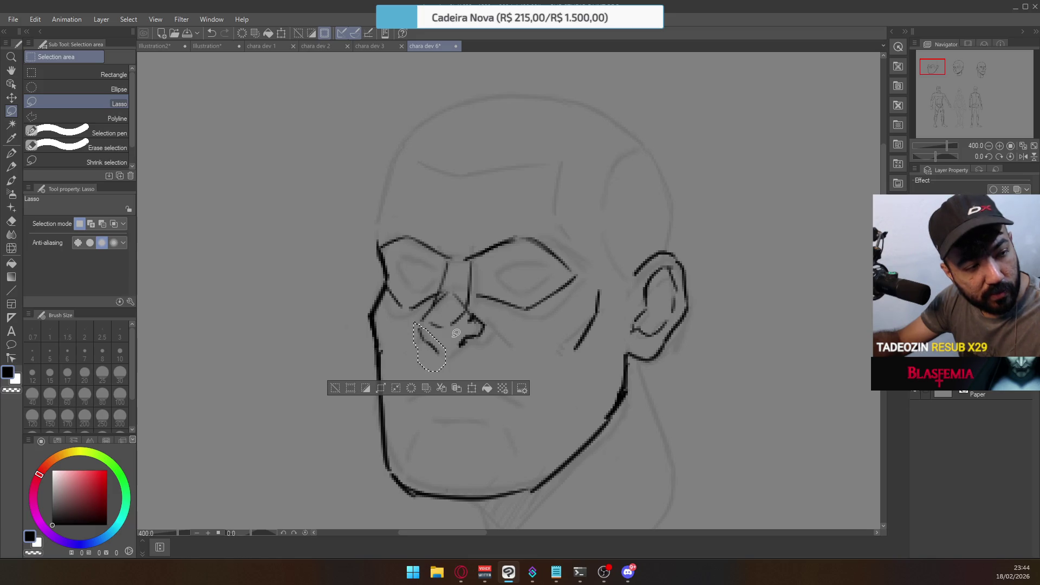
key(ctrl+d)
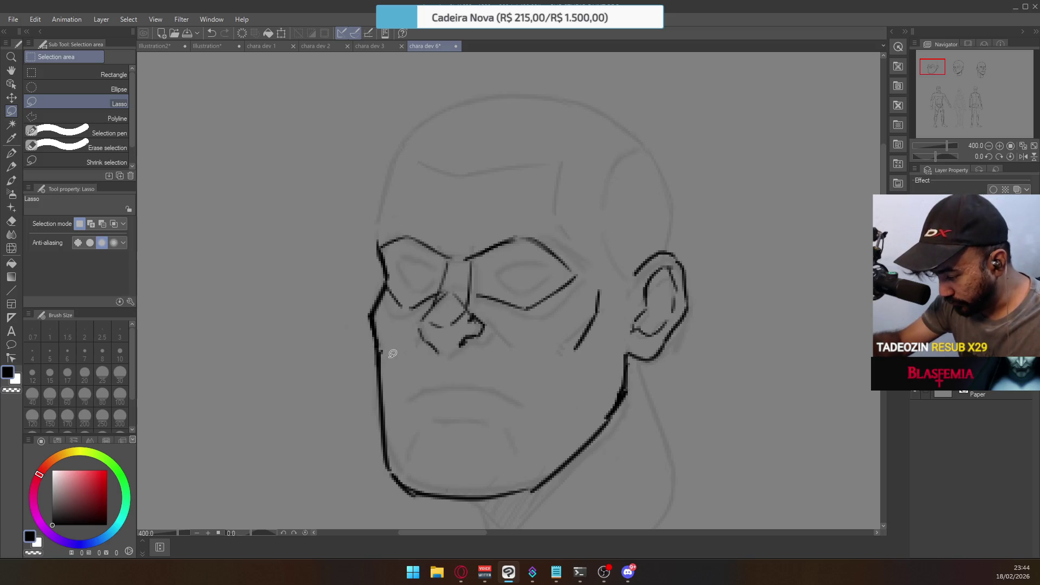
key(e)
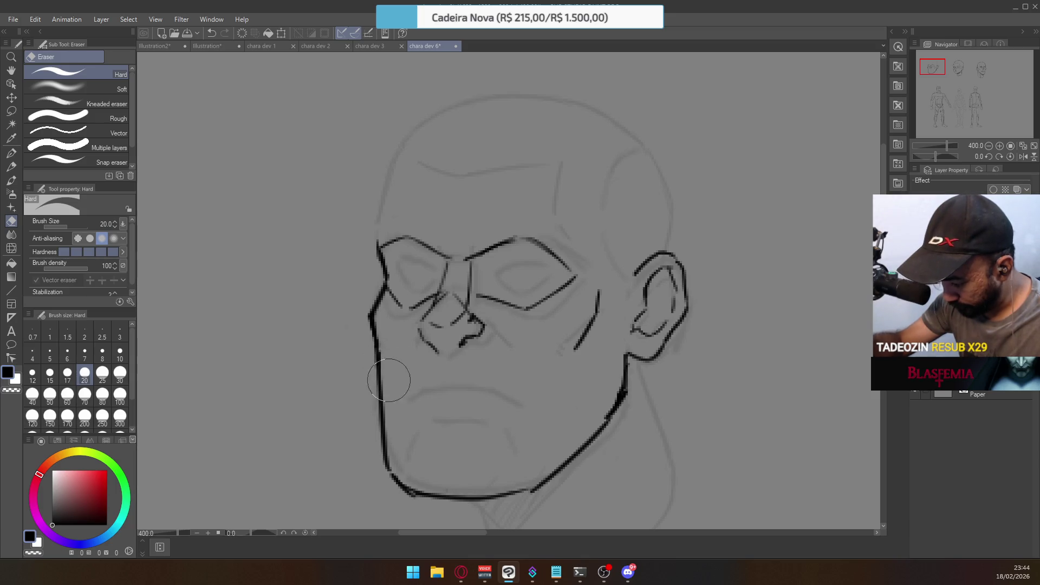
click(11, 153)
drag(371, 327, 379, 368)
key(ctrl+z)
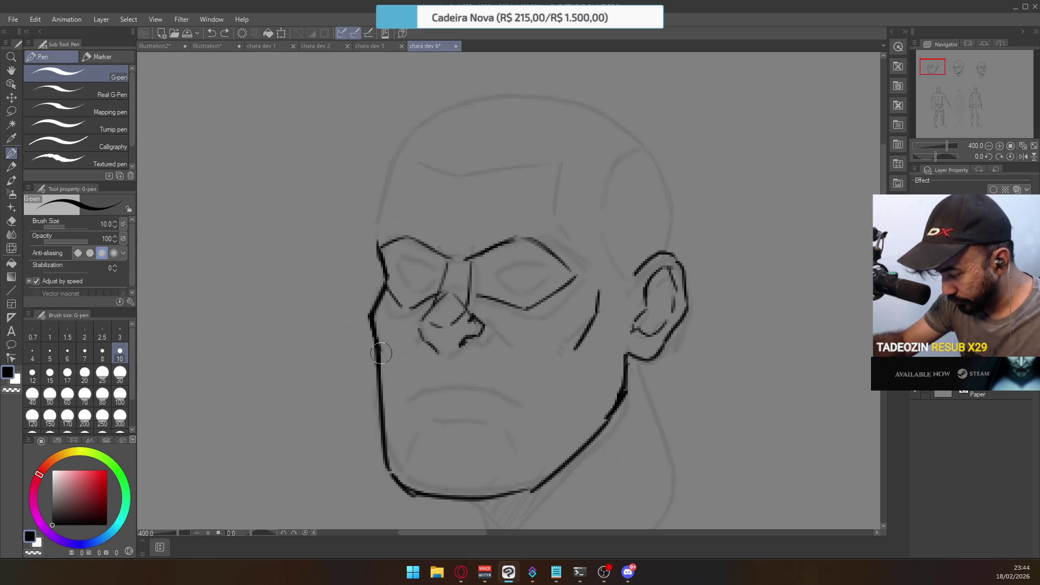
scroll(530, 284, down, 2)
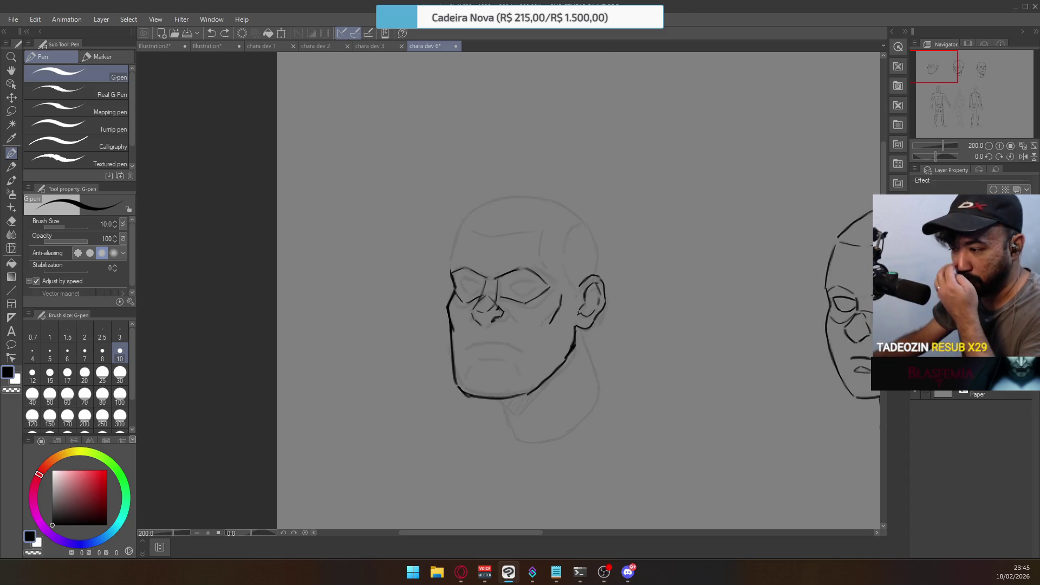
Switch to Opera and pull its window down to show the Google Images reference results
key(alt+Tab)
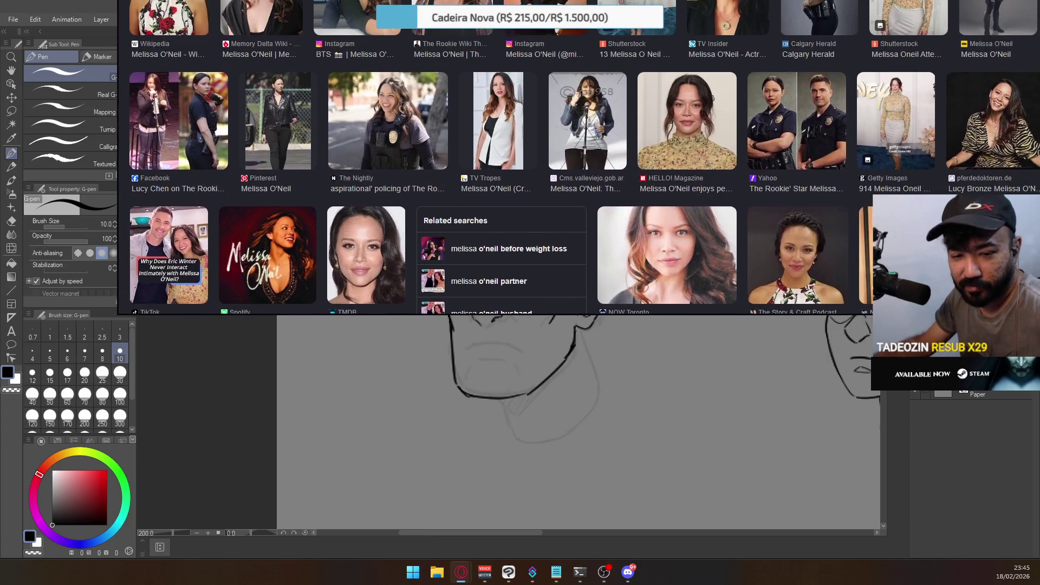
mouse_move(374, 0)
mouse_down()
mouse_move(372, 111)
mouse_move(327, 37)
mouse_up()
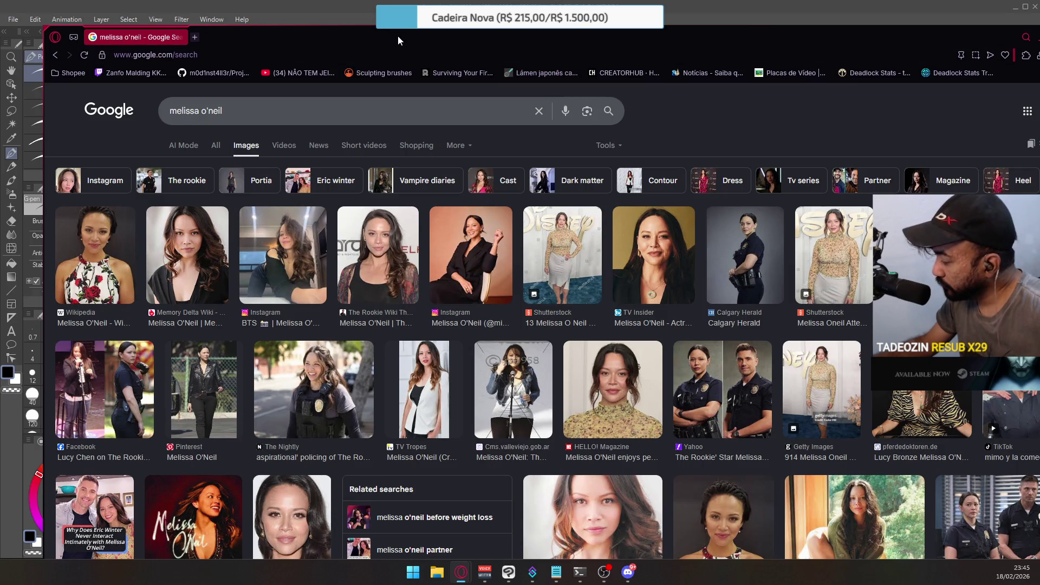
Minimize Opera and refocus the Clip Studio Paint canvas with the head drawing
key(super+Down)
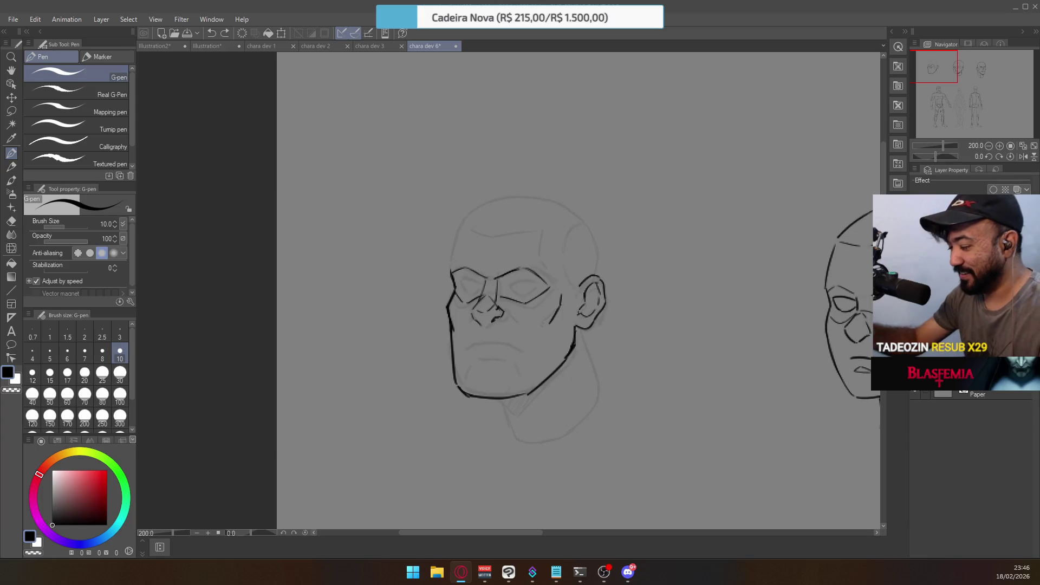
click(543, 256)
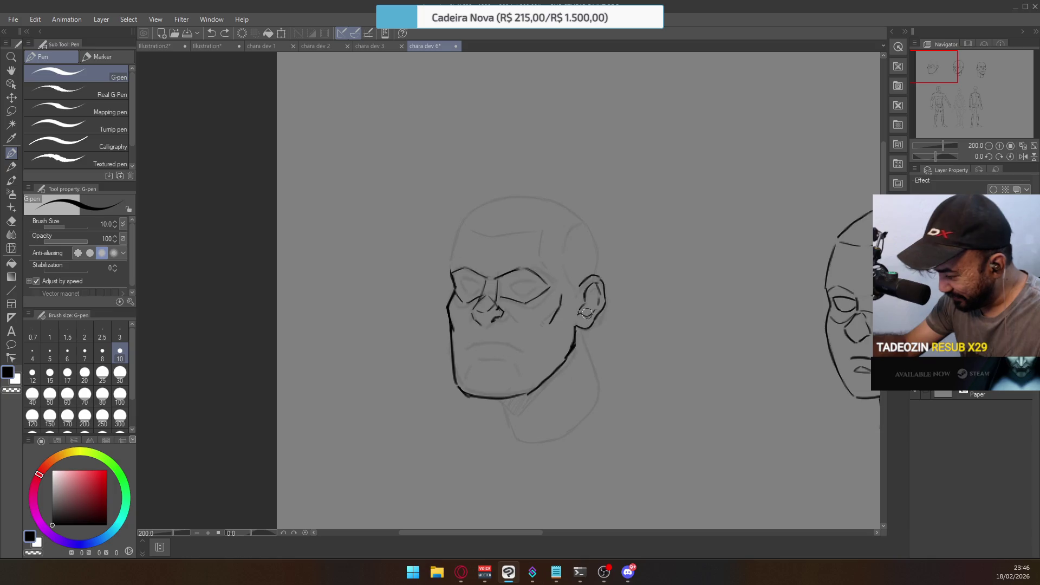
Erase the right jaw line below the ear and re-ink it upward until it meets the ear
key(e)
mouse_move(579, 316)
mouse_down()
mouse_move(567, 354)
mouse_move(572, 321)
mouse_up()
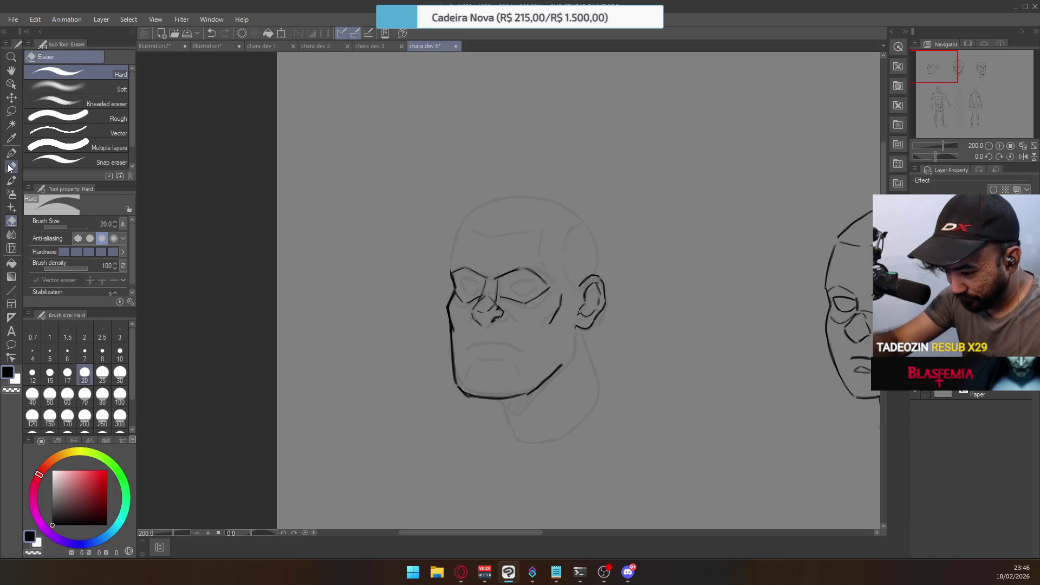
key(p)
drag(562, 364, 569, 326)
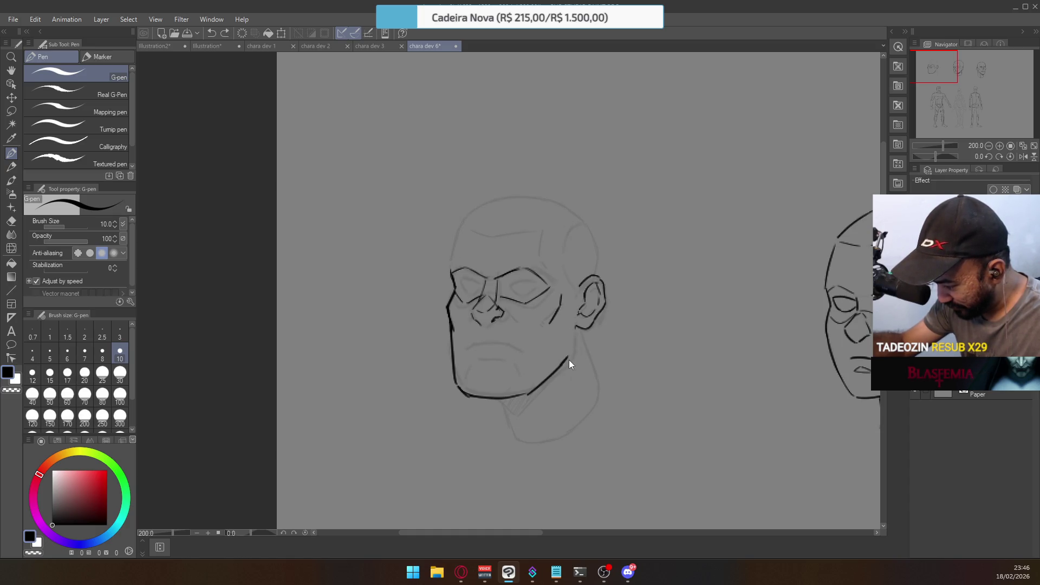
key(ctrl+z)
drag(567, 358, 569, 314)
drag(564, 362, 572, 323)
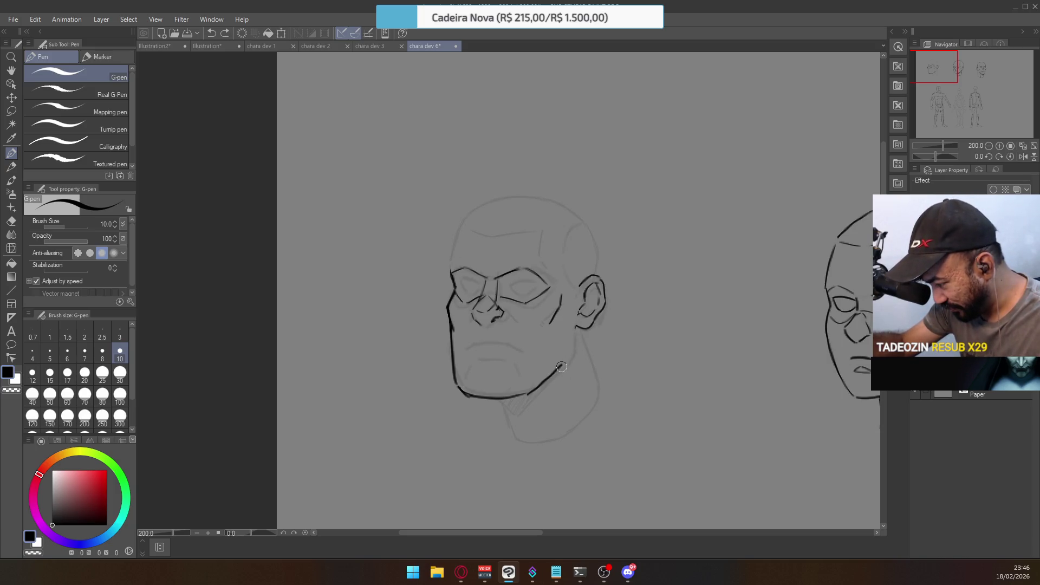
mouse_move(568, 357)
mouse_down()
mouse_move(570, 334)
mouse_move(570, 343)
mouse_up()
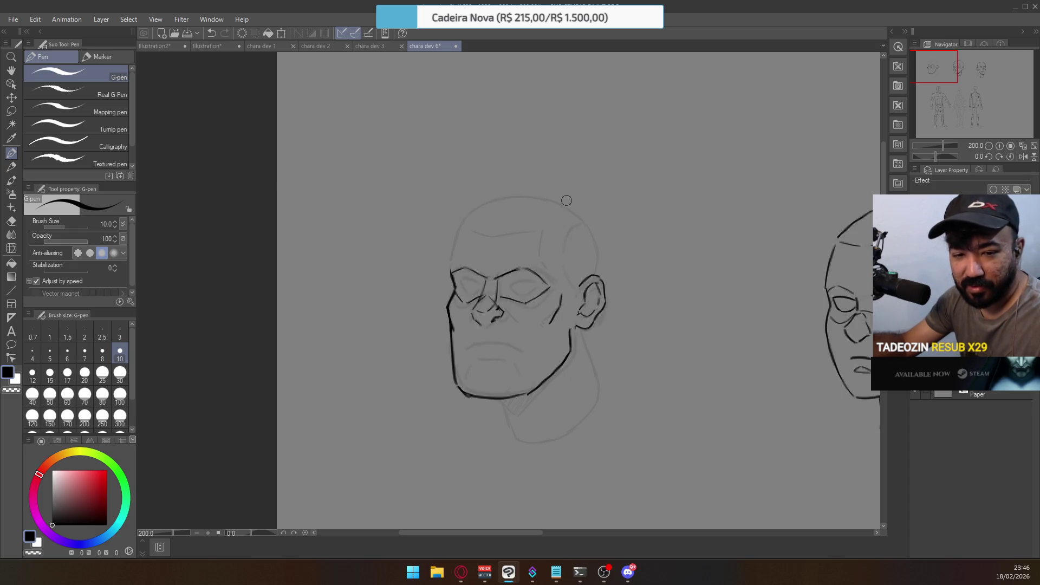
Lasso the left head's ear, then scale it down and reposition it with Ctrl+T
key(m)
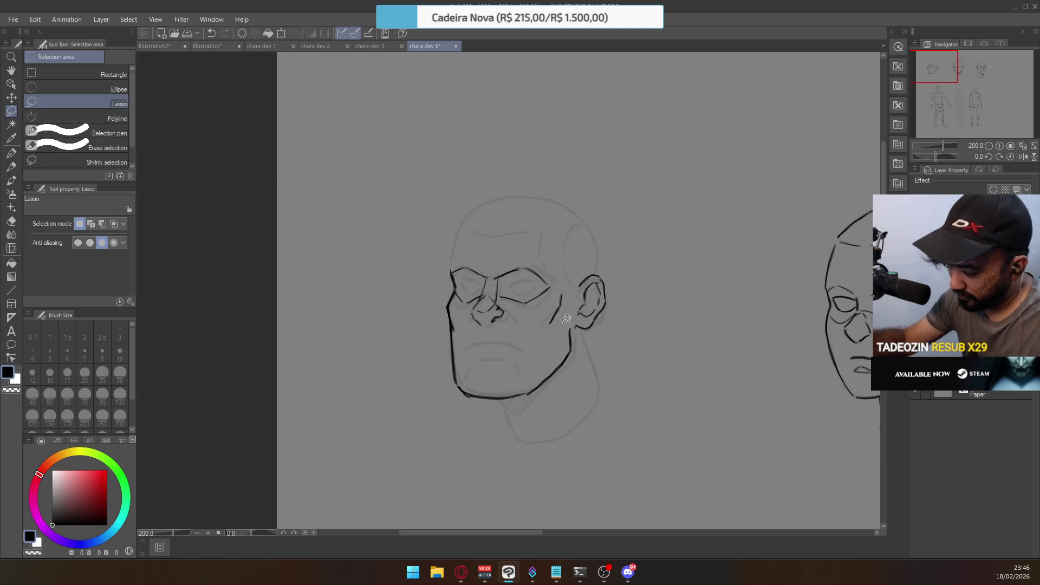
mouse_move(584, 331)
mouse_down()
mouse_move(602, 256)
mouse_move(603, 340)
mouse_move(588, 340)
mouse_up()
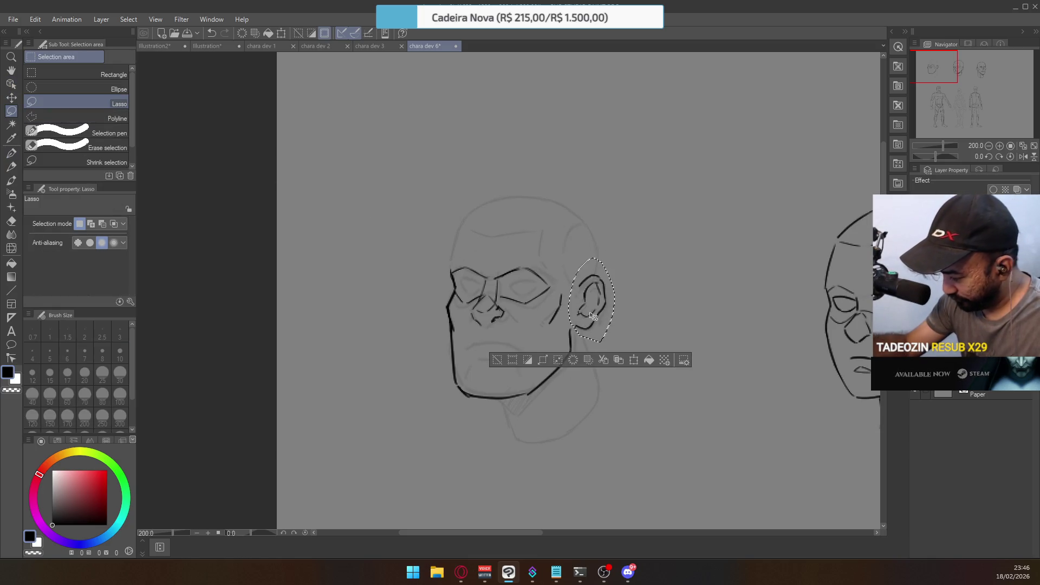
key(ctrl+t)
drag(612, 258, 602, 275)
key(Return)
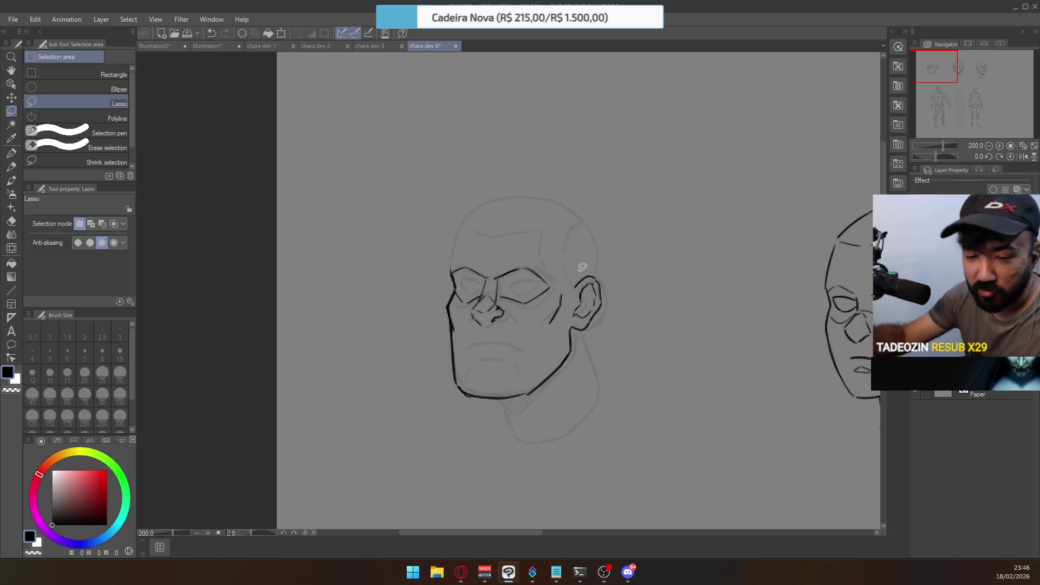
click(11, 153)
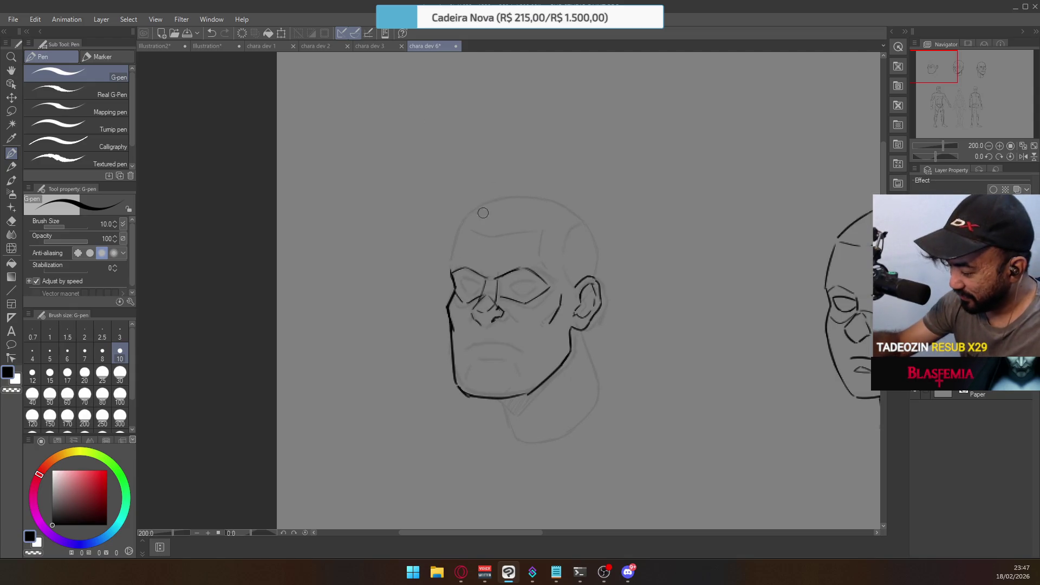
Rework the brow strokes over both eyes, undoing the unsatisfying attempts
key(e)
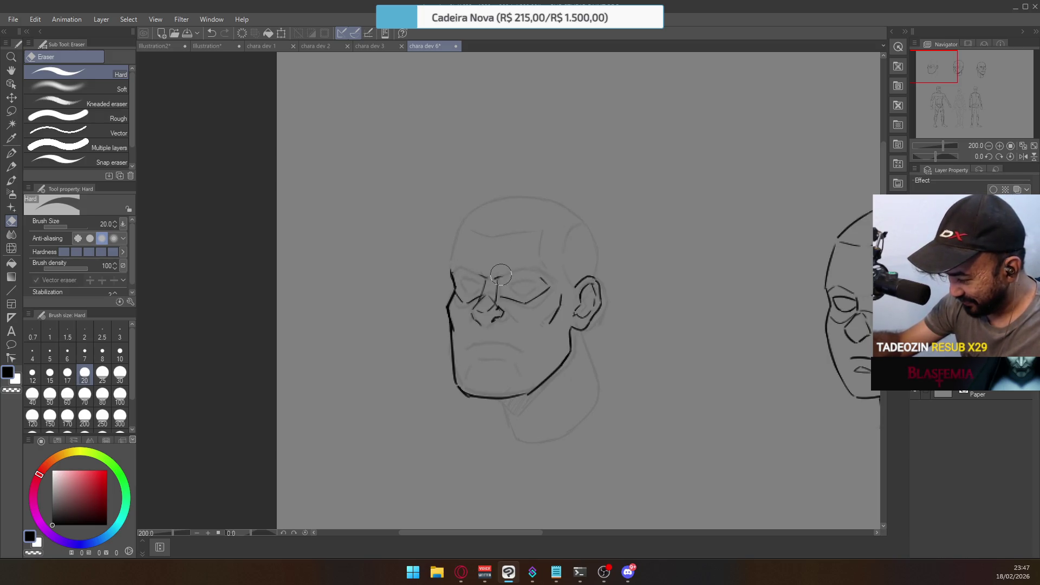
key(p)
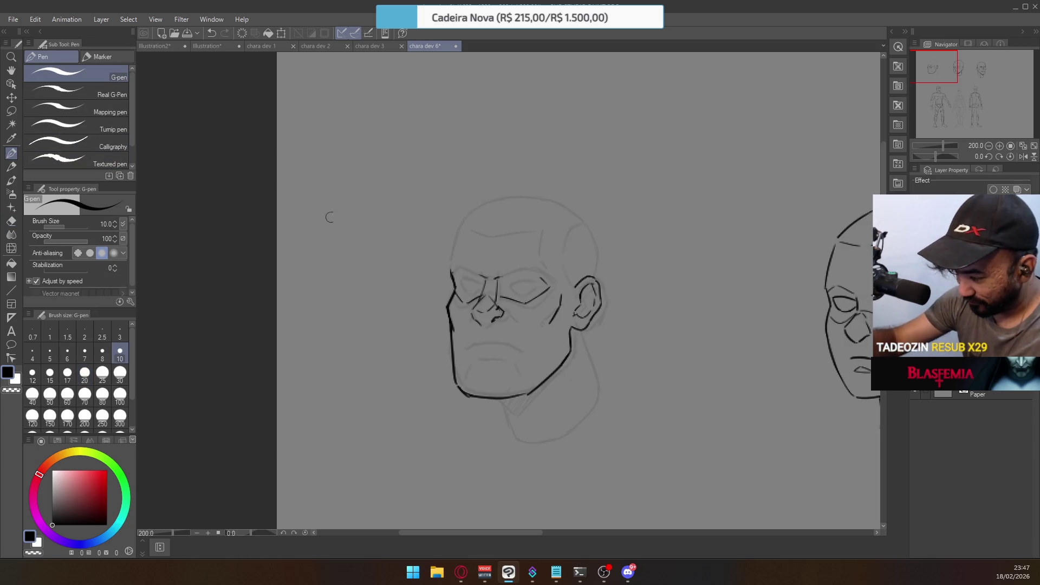
mouse_move(496, 279)
mouse_down()
mouse_move(535, 256)
mouse_move(526, 268)
mouse_move(537, 268)
mouse_move(519, 271)
mouse_move(535, 267)
mouse_up()
key(ctrl+z)
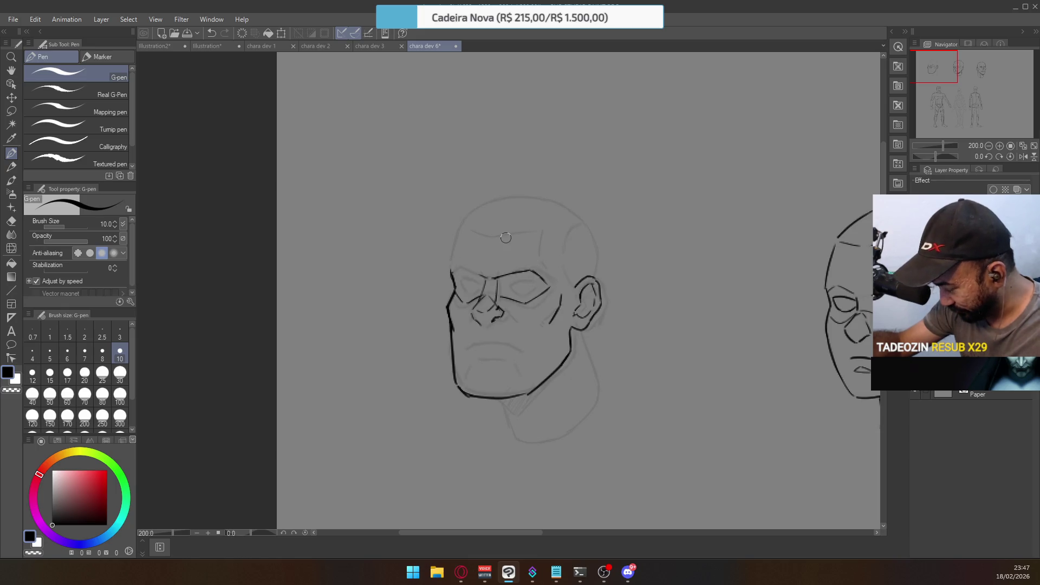
key(ctrl+z)
drag(455, 268, 487, 277)
key(ctrl+z)
key(ctrl+z)
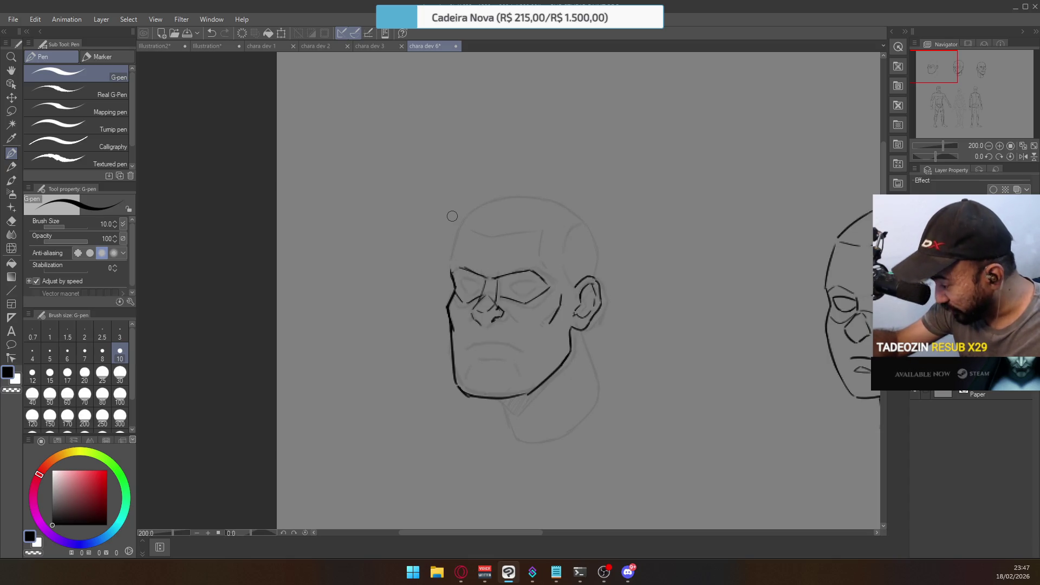
key(ctrl+z)
mouse_move(454, 268)
mouse_down()
mouse_move(476, 275)
mouse_move(460, 234)
mouse_up()
key(ctrl+z)
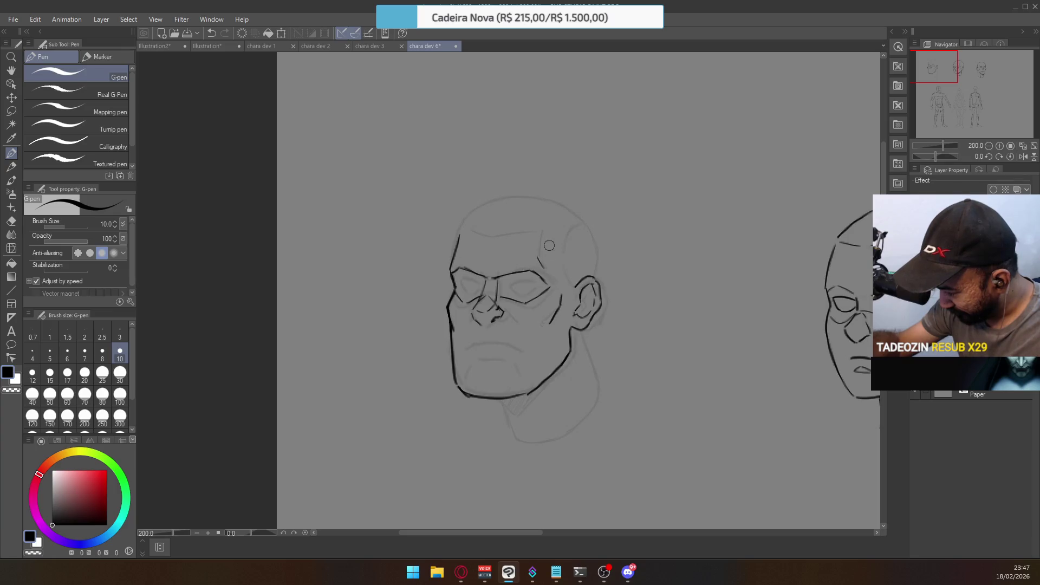
Ink the right forehead contour, the back of the skull and the top-left skull curve
drag(540, 263, 542, 235)
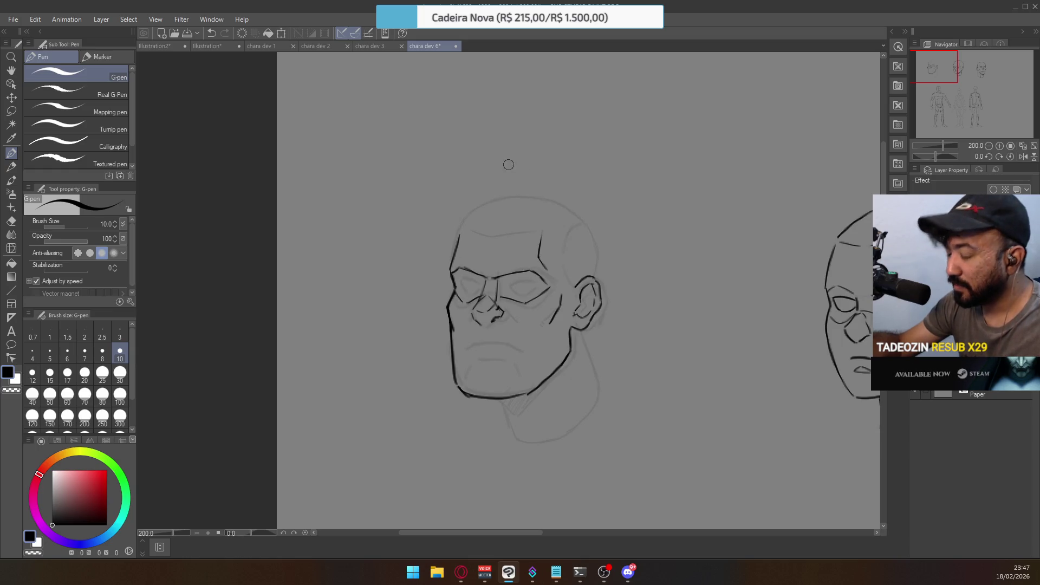
drag(573, 213, 588, 276)
drag(575, 218, 585, 271)
key(ctrl+z)
key(ctrl+z)
key(ctrl+z)
mouse_move(474, 213)
mouse_down()
mouse_move(460, 229)
mouse_move(496, 206)
mouse_move(544, 198)
mouse_move(565, 212)
mouse_move(553, 206)
mouse_move(577, 241)
mouse_up()
key(ctrl+z)
key(ctrl+z)
key(ctrl+z)
key(ctrl+z)
key(ctrl+z)
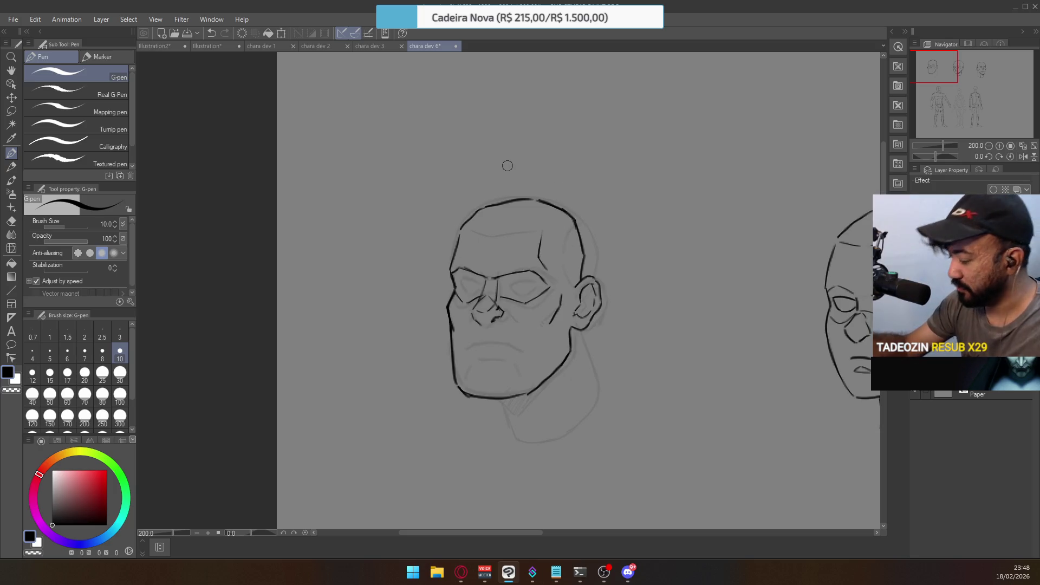
Ink the nostril stroke and the lower lip under the mouth, retrying strokes with undo
drag(492, 307, 484, 316)
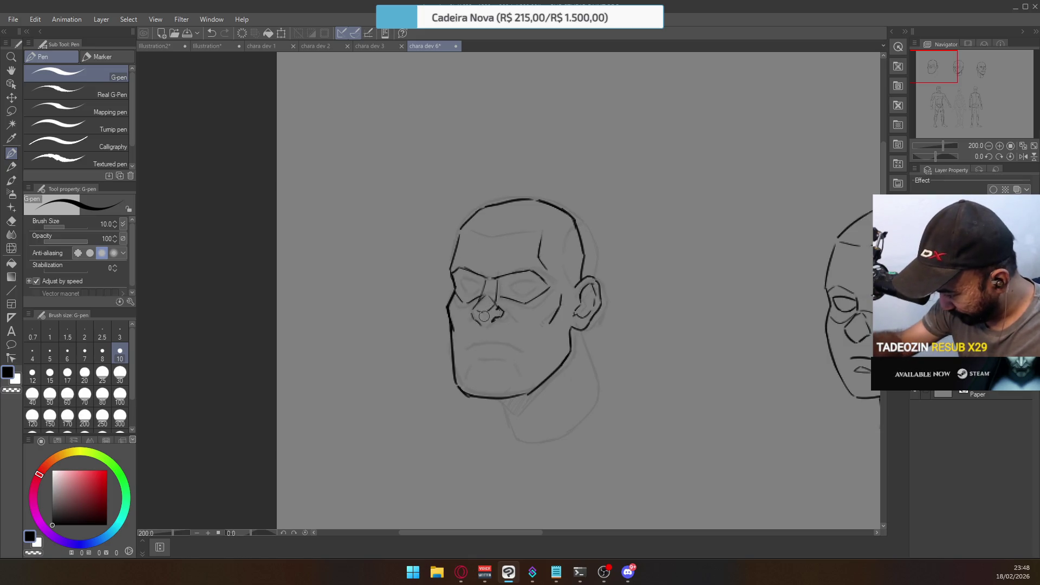
key(ctrl+z)
drag(495, 314, 497, 319)
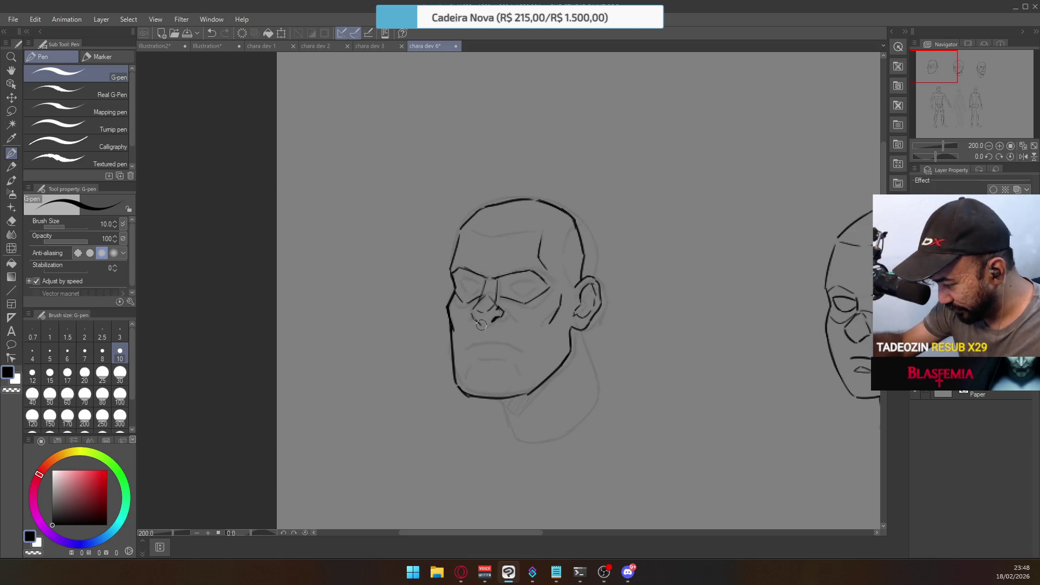
mouse_move(475, 344)
mouse_down()
mouse_move(520, 351)
mouse_move(478, 343)
mouse_up()
key(ctrl+z)
key(ctrl+z)
key(ctrl+z)
key(ctrl+z)
key(ctrl+z)
key(ctrl+z)
key(ctrl+z)
key(ctrl+z)
key(ctrl+z)
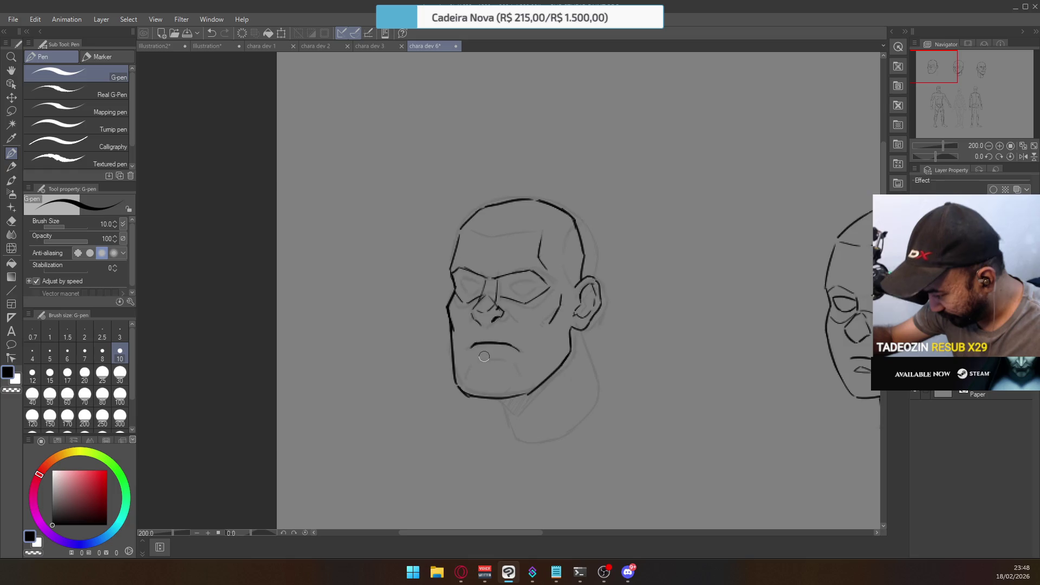
drag(487, 356, 504, 355)
key(ctrl+z)
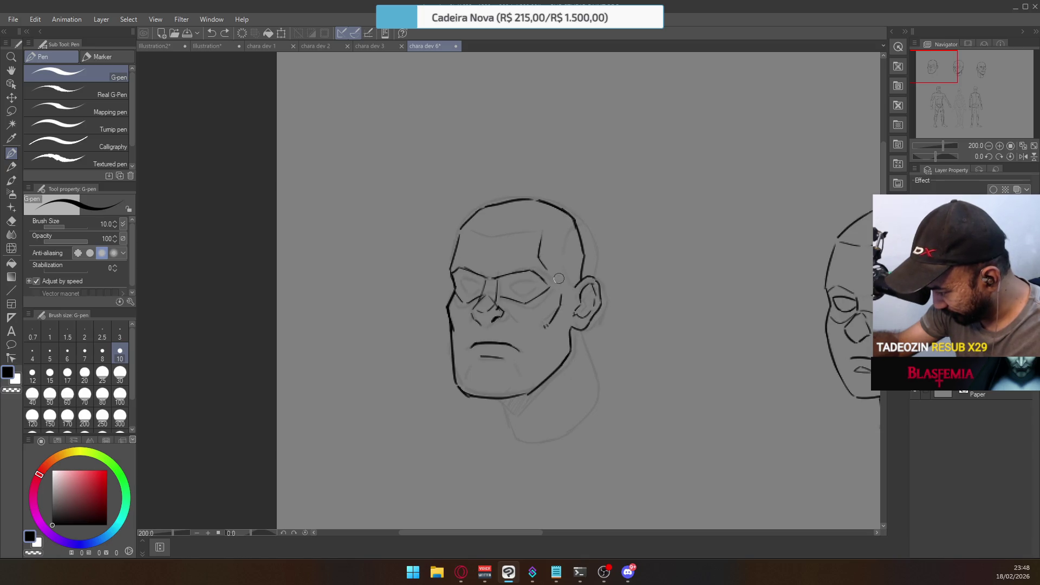
Erase the stray temple stroke, then ink the temple and a forehead crease meeting the brow
key(e)
mouse_move(542, 233)
mouse_down()
mouse_move(544, 268)
mouse_move(541, 240)
mouse_up()
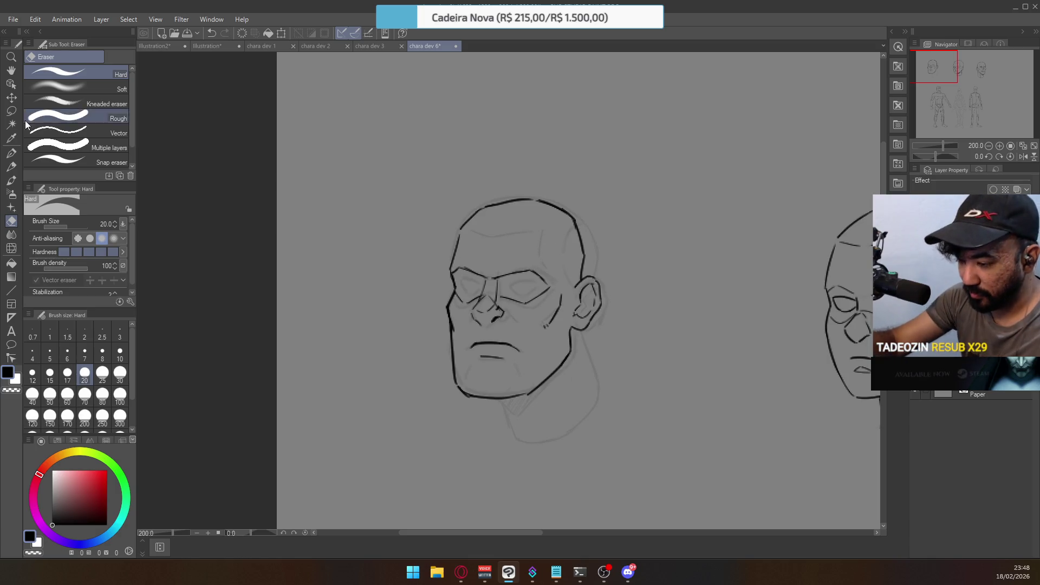
key(p)
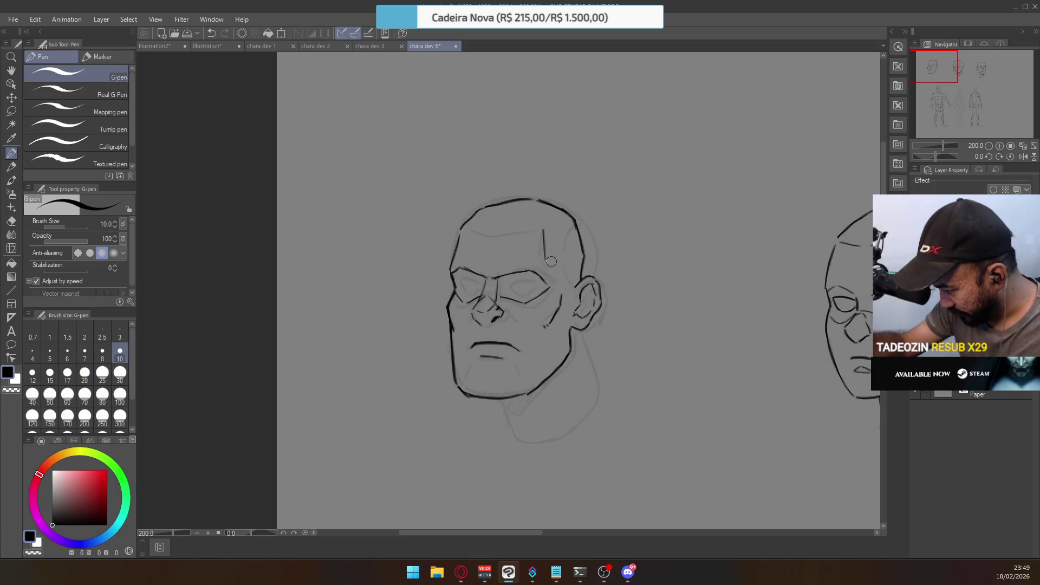
key(ctrl+z)
key(ctrl+z)
drag(542, 243, 546, 258)
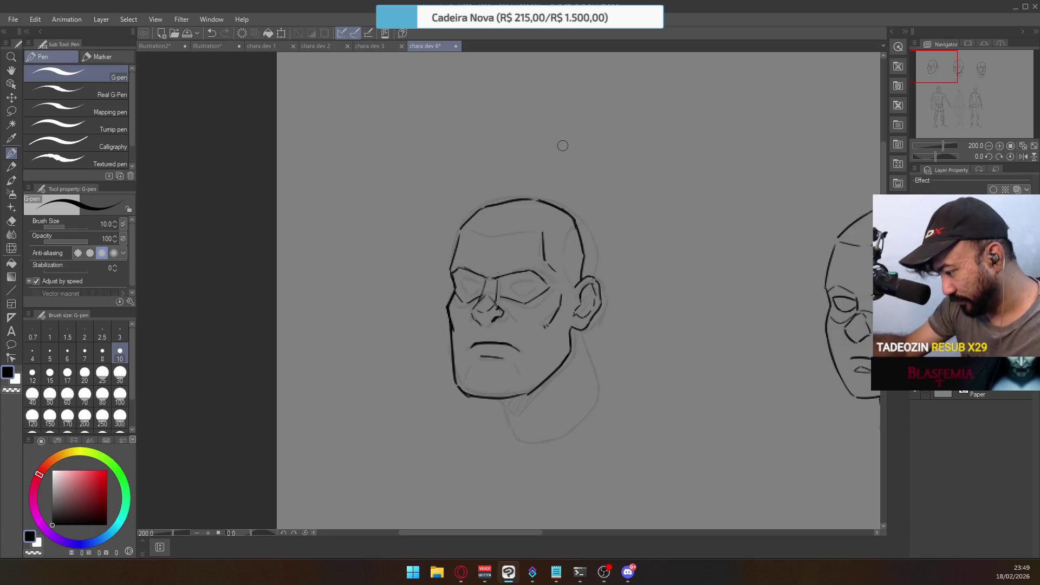
drag(491, 237, 539, 228)
key(ctrl+z)
drag(470, 229, 501, 236)
key(ctrl+z)
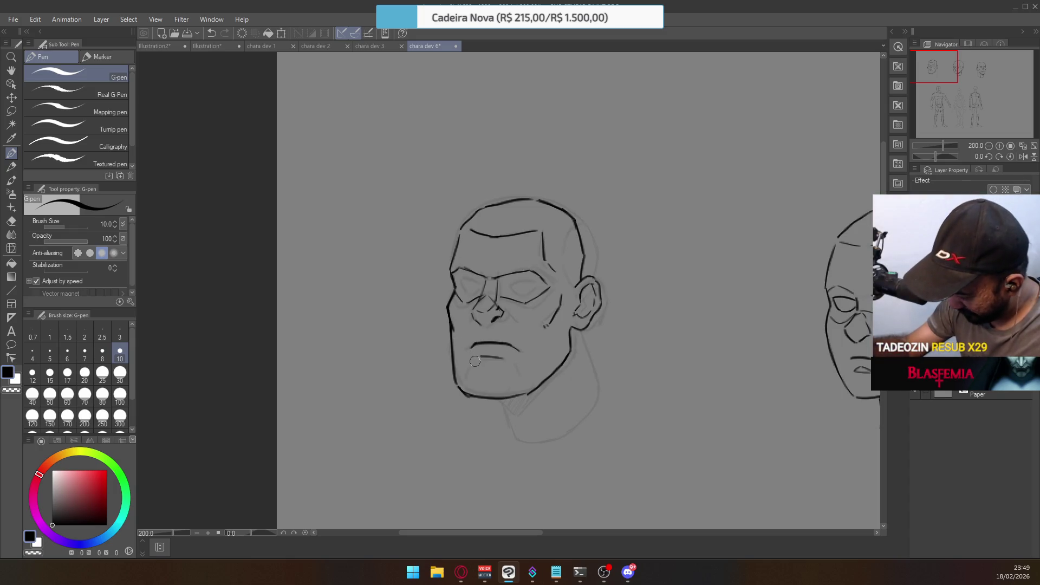
Ink the diagonal chin line and the neck lines down from the jaw
mouse_move(458, 382)
mouse_down()
mouse_move(473, 361)
mouse_move(518, 372)
mouse_up()
key(ctrl+z)
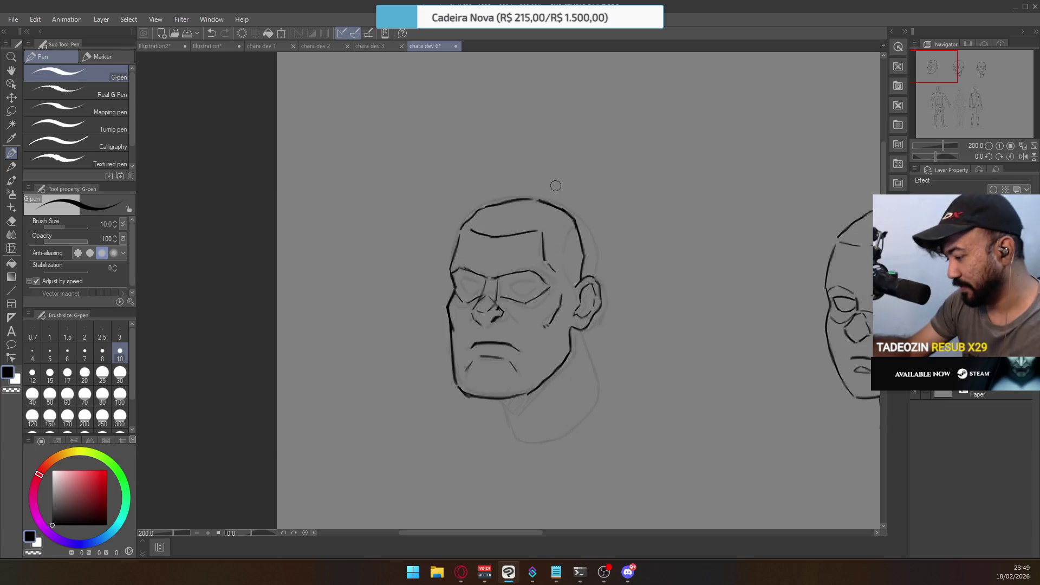
mouse_move(499, 402)
mouse_down()
mouse_move(506, 433)
mouse_move(538, 444)
mouse_up()
key(ctrl+z)
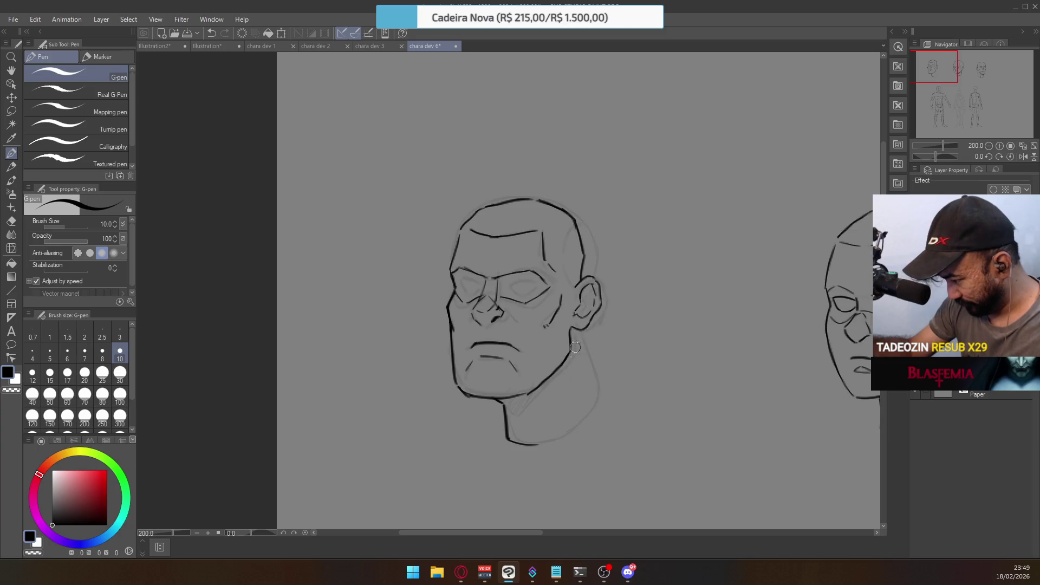
drag(577, 331, 593, 375)
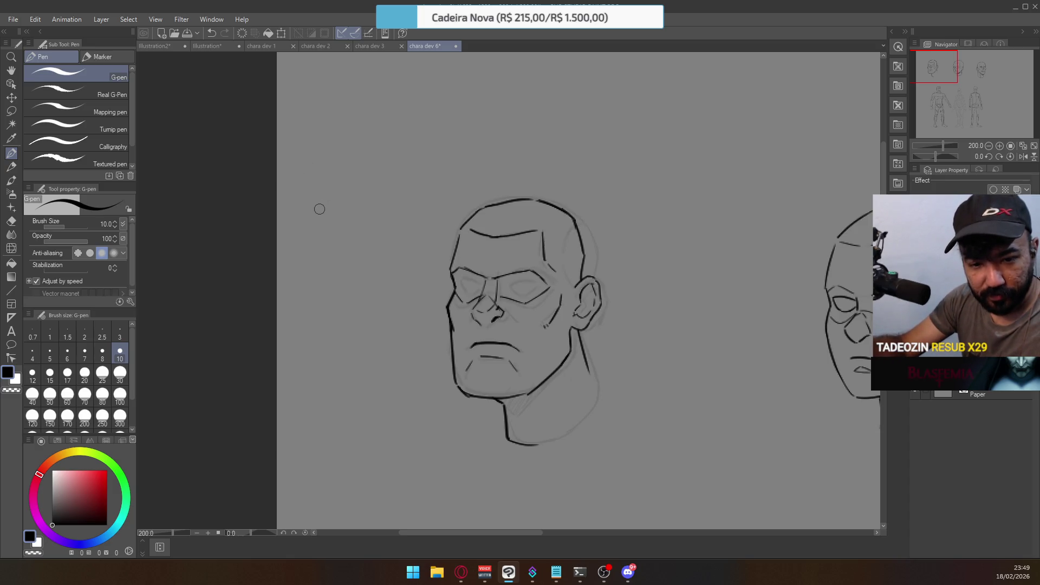
Lasso both cheek lines and squash them slightly upward with Free Transform
click(11, 111)
mouse_move(454, 282)
mouse_down()
mouse_move(462, 331)
mouse_move(432, 304)
mouse_move(452, 277)
mouse_up()
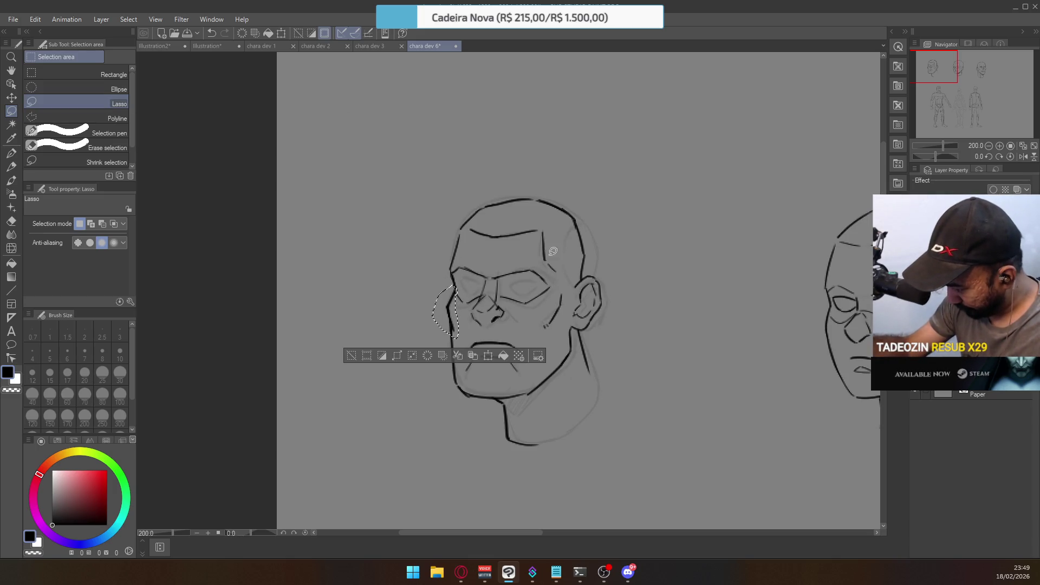
mouse_move(547, 297)
mouse_down()
mouse_move(539, 332)
mouse_move(563, 284)
mouse_move(564, 298)
mouse_up()
key(ctrl+t)
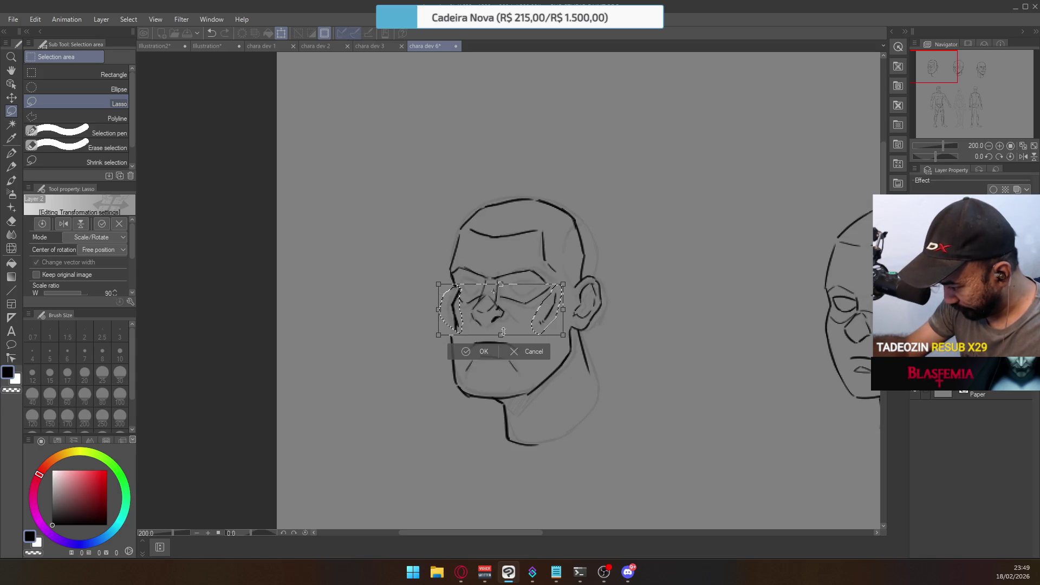
right_click(505, 310)
click(544, 391)
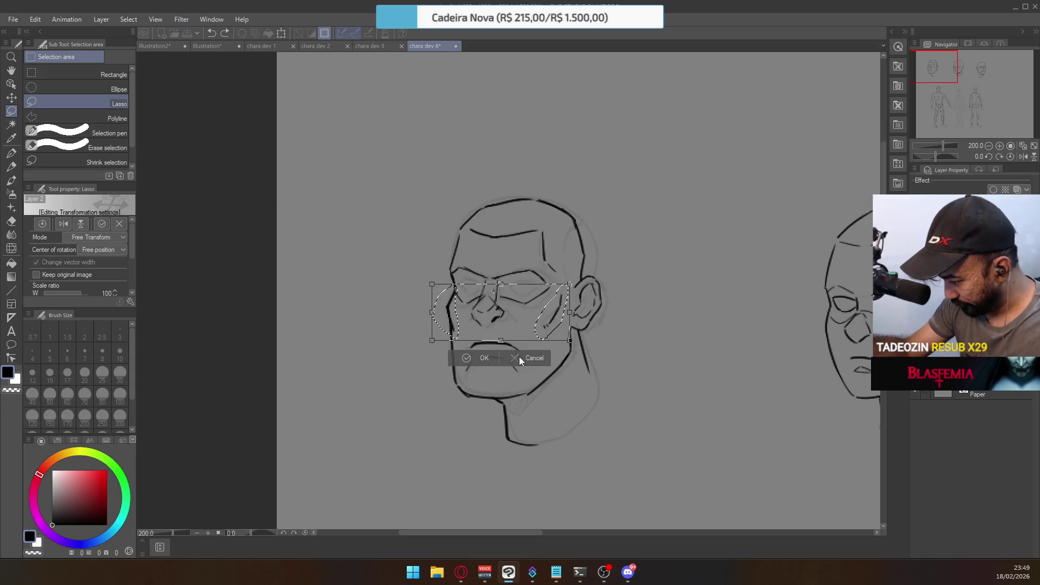
drag(501, 341, 501, 337)
drag(500, 336, 500, 331)
click(482, 352)
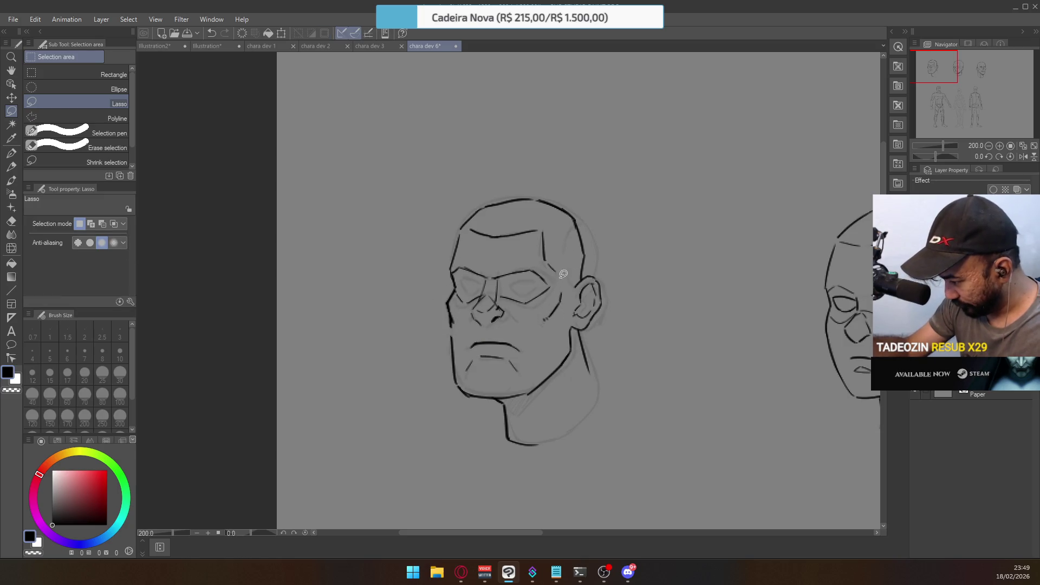
Darken the left jaw line with the G-pen, then lasso the mouth and chin area
mouse_move(564, 304)
mouse_down()
mouse_move(552, 288)
mouse_move(561, 308)
mouse_up()
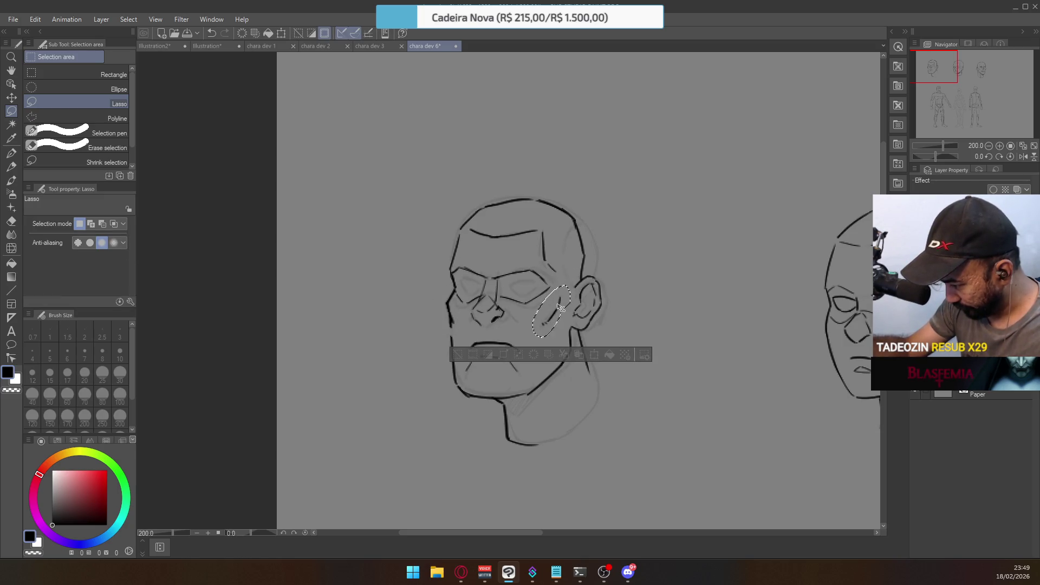
key(ctrl+d)
key(e)
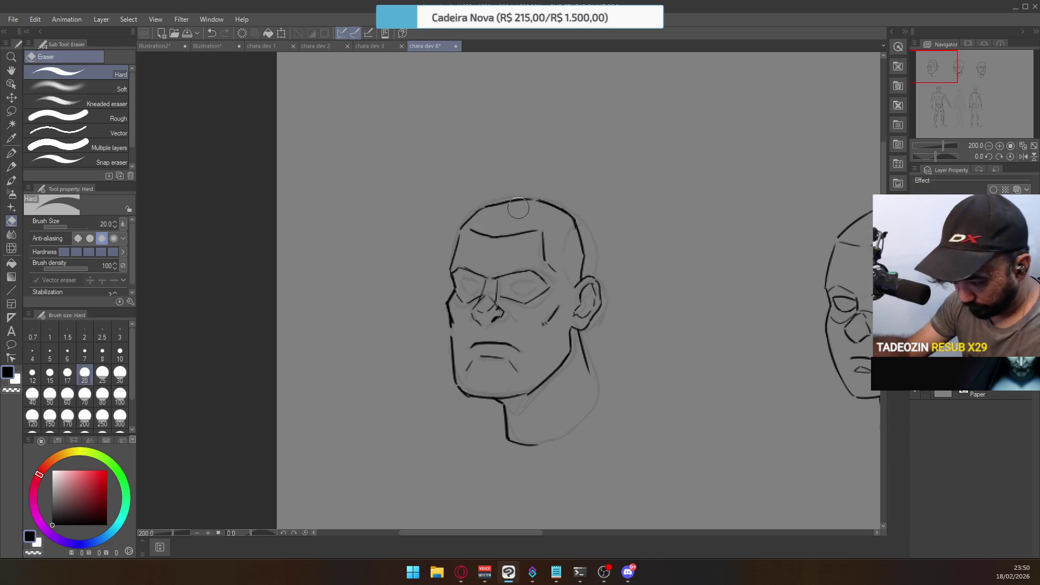
click(12, 154)
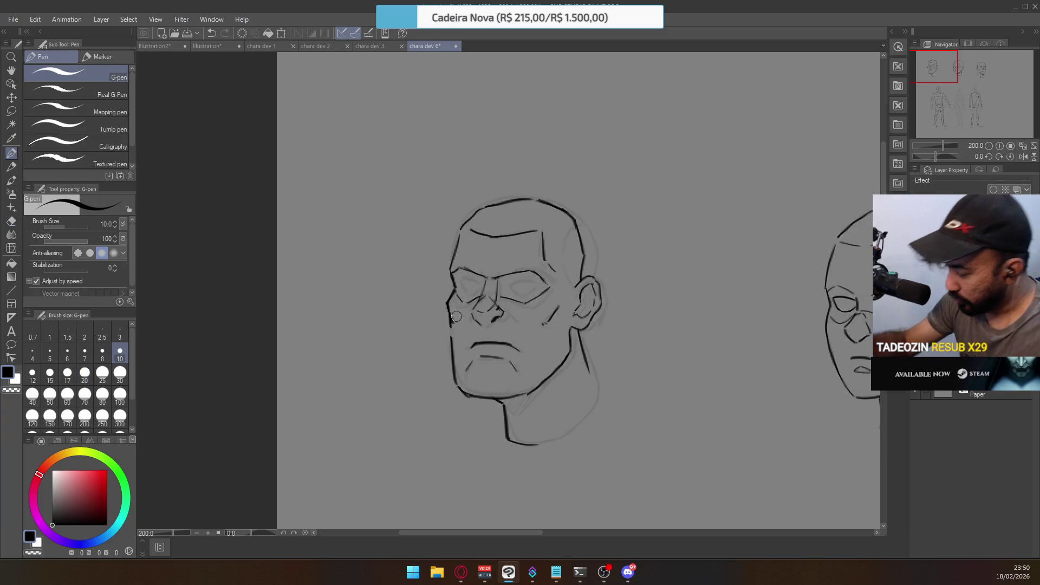
drag(450, 320, 454, 355)
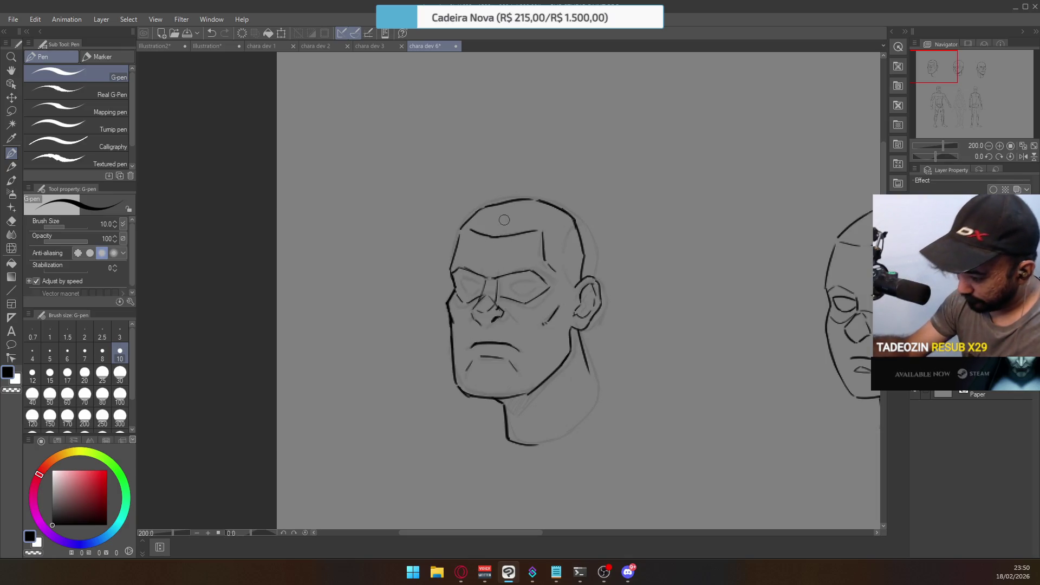
key(m)
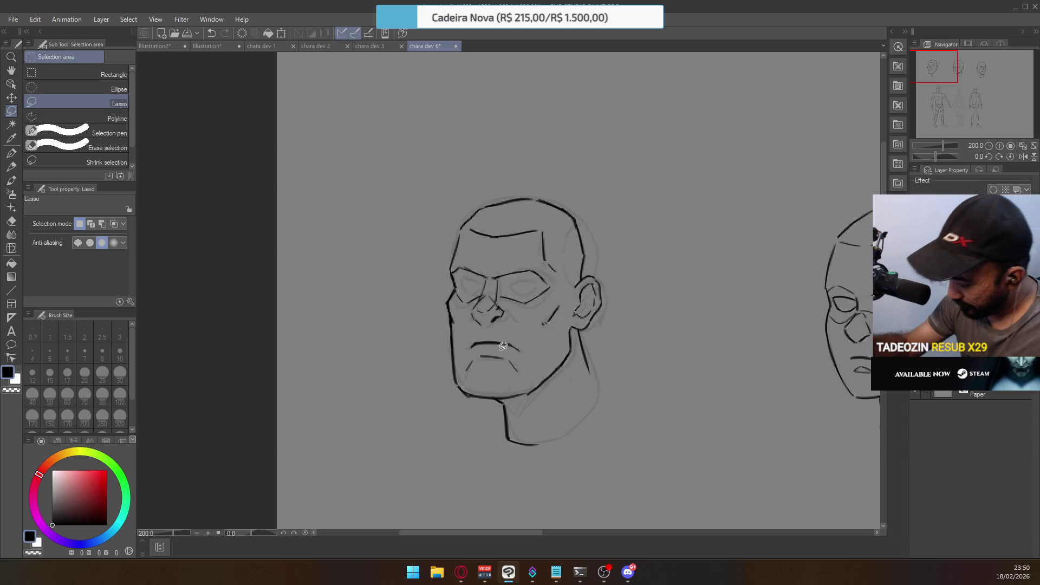
mouse_move(529, 357)
mouse_down()
mouse_move(489, 343)
mouse_move(530, 341)
mouse_move(530, 355)
mouse_move(531, 313)
mouse_up()
mouse_move(494, 356)
mouse_down()
mouse_move(469, 356)
mouse_move(462, 316)
mouse_move(515, 333)
mouse_move(513, 343)
mouse_up()
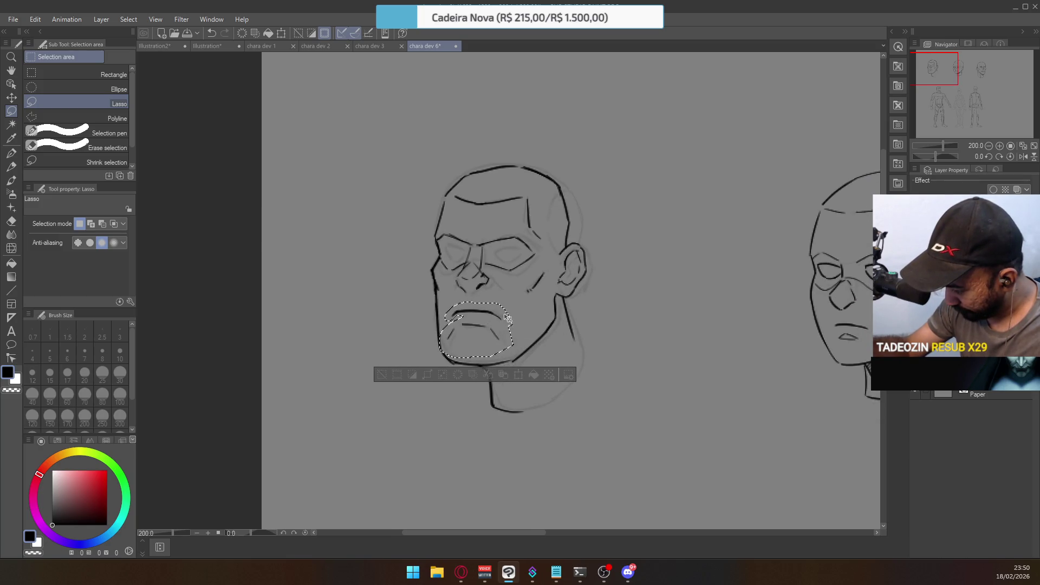
Lasso a small chin area and tidy it, toggling between Eraser and G-pen
key(ctrl+d)
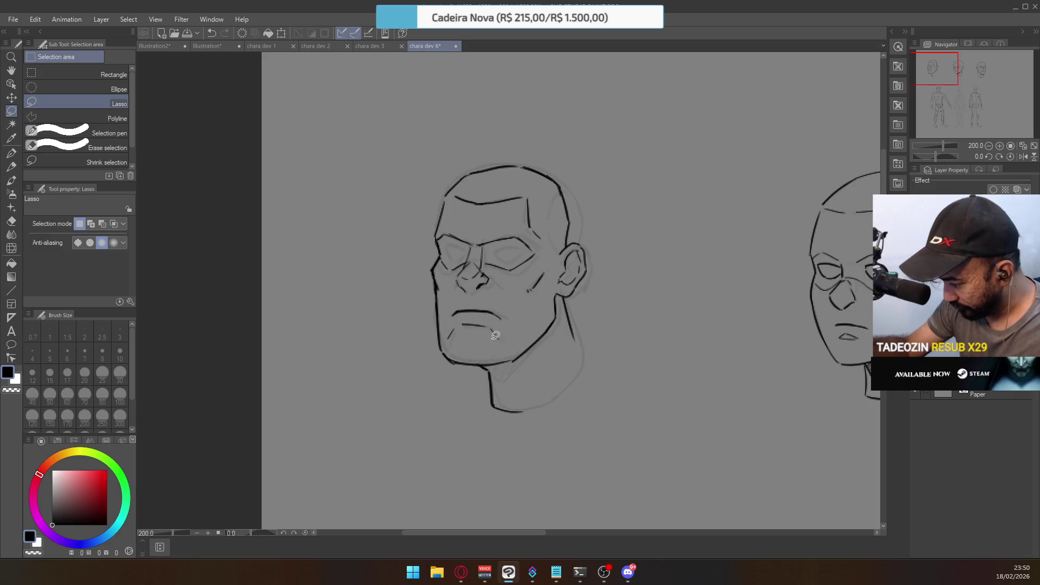
drag(447, 329, 454, 326)
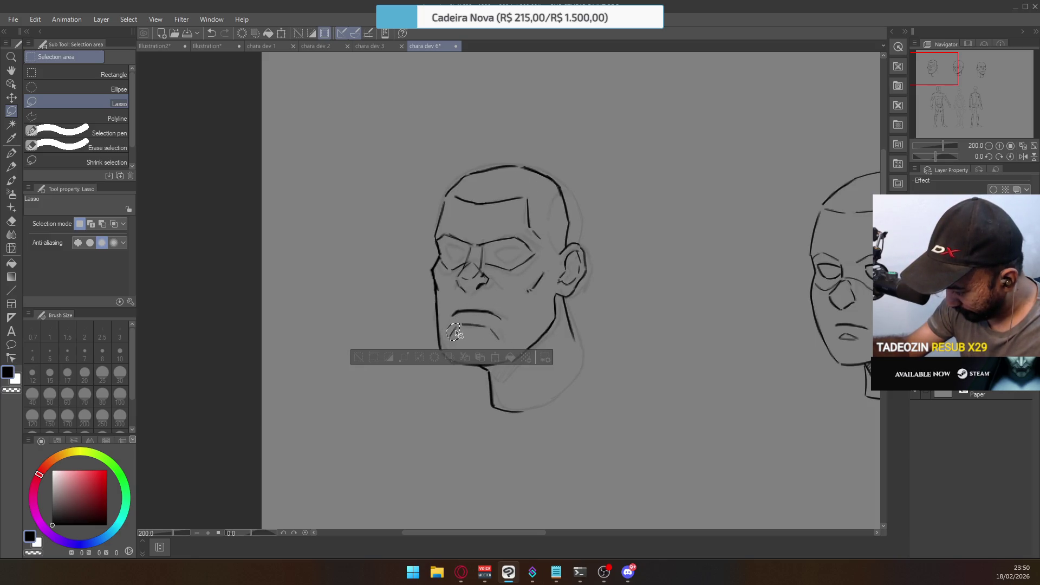
key(ctrl+d)
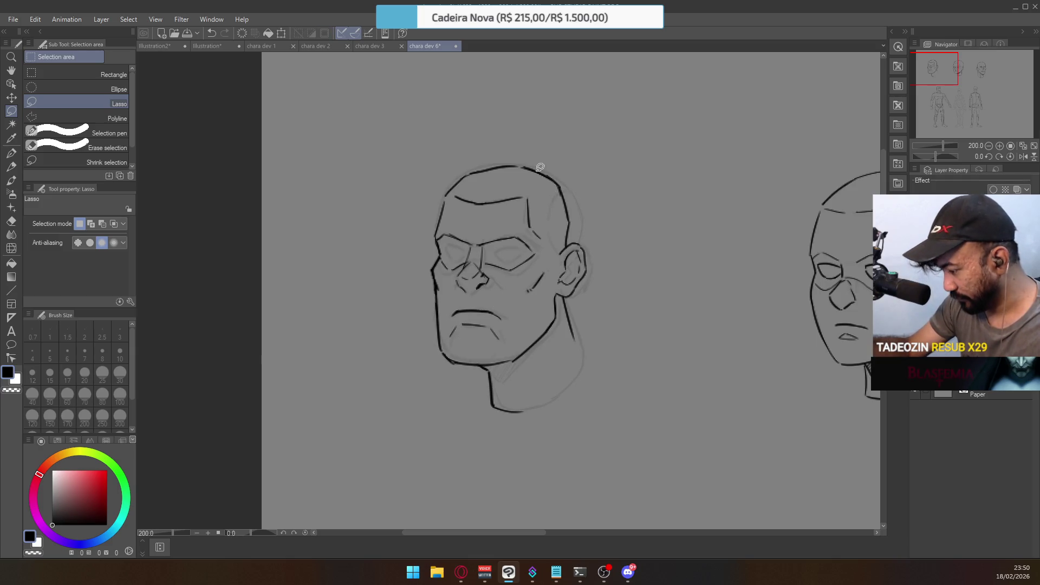
key(e)
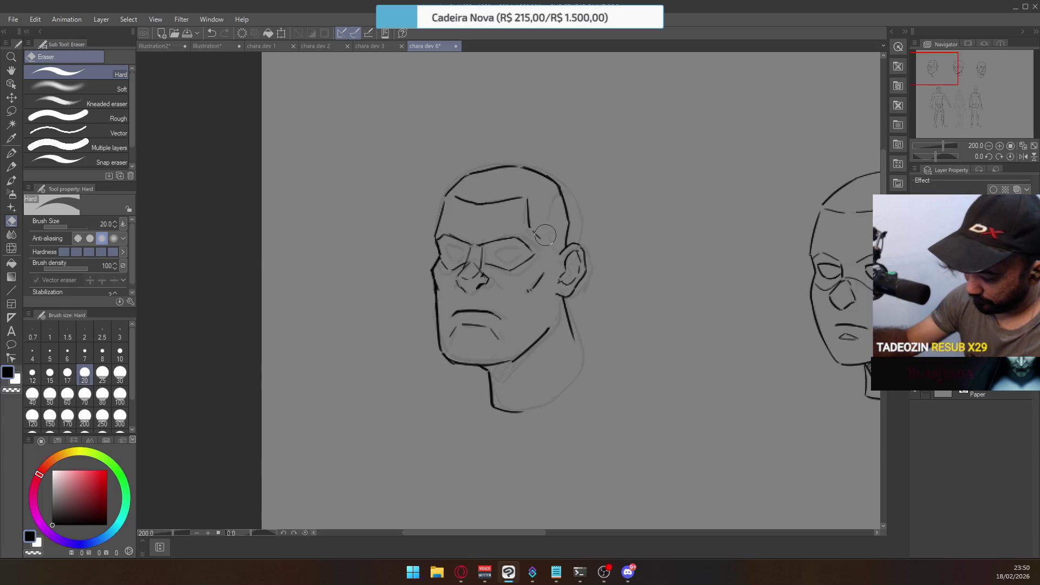
click(11, 154)
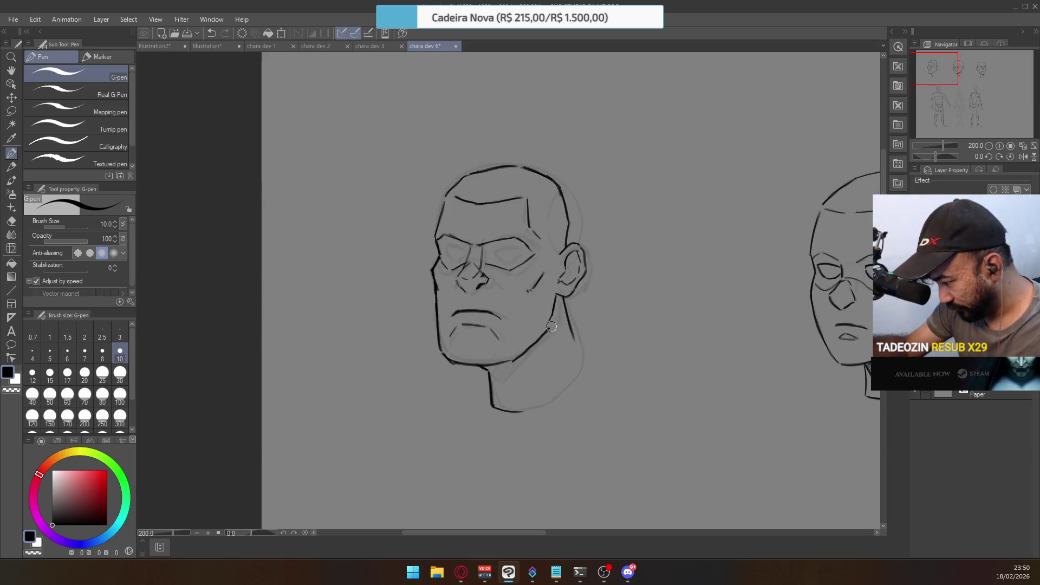
key(e)
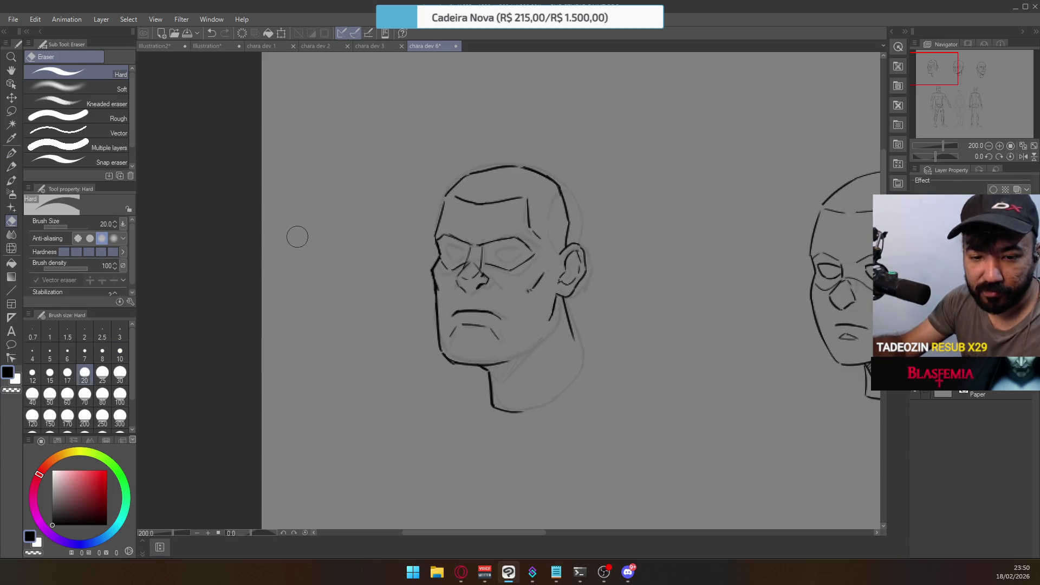
click(10, 153)
Ink the right jawline from the chin up toward the ear and neck
drag(518, 349, 559, 303)
drag(514, 359, 551, 317)
key(ctrl+z)
drag(514, 359, 552, 320)
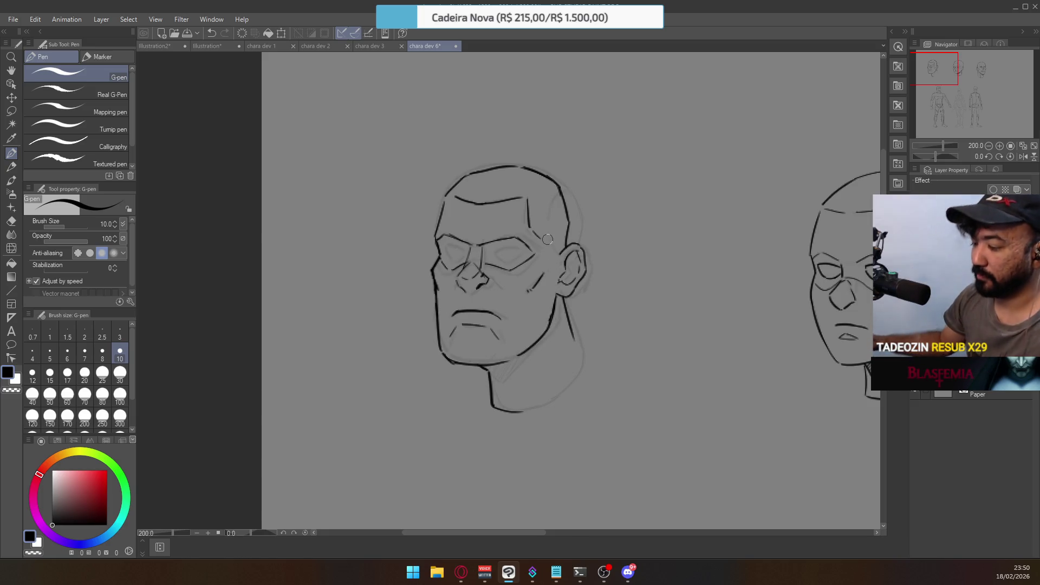
Zoom in and redraw a longer upper lid on the right eye
key(alt+Tab)
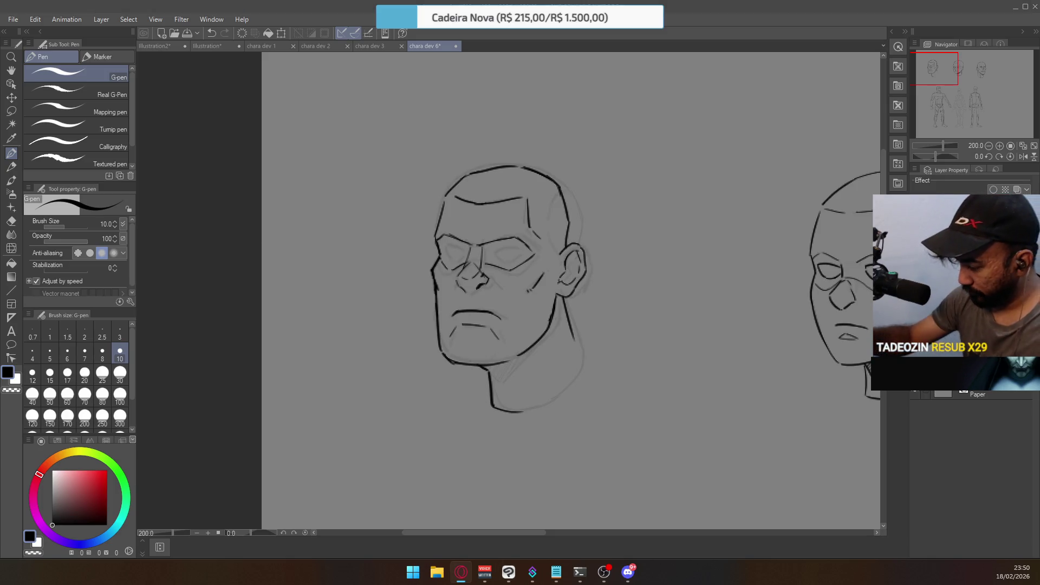
key(alt+Tab)
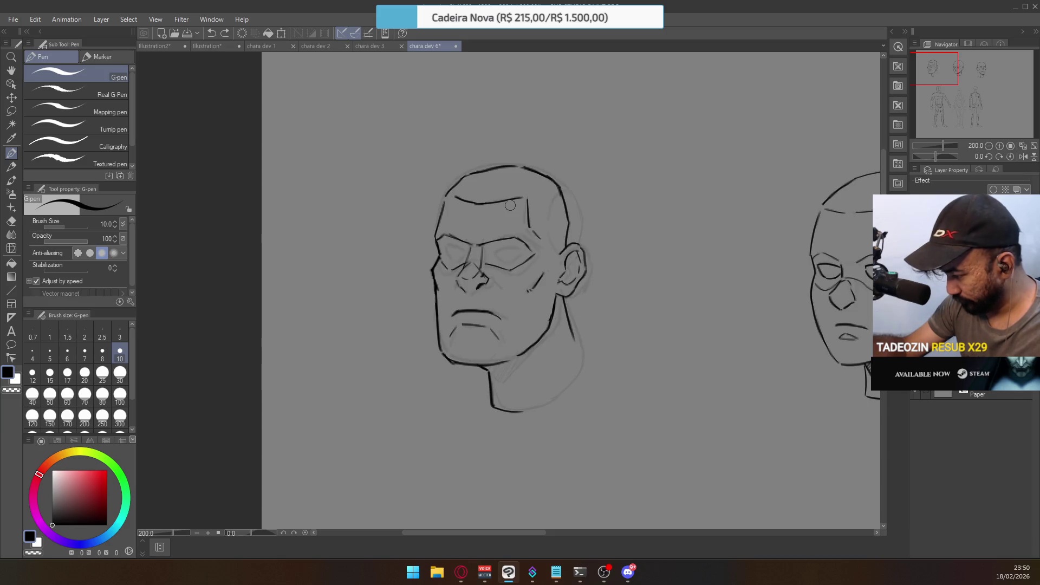
scroll(518, 247, up, 2)
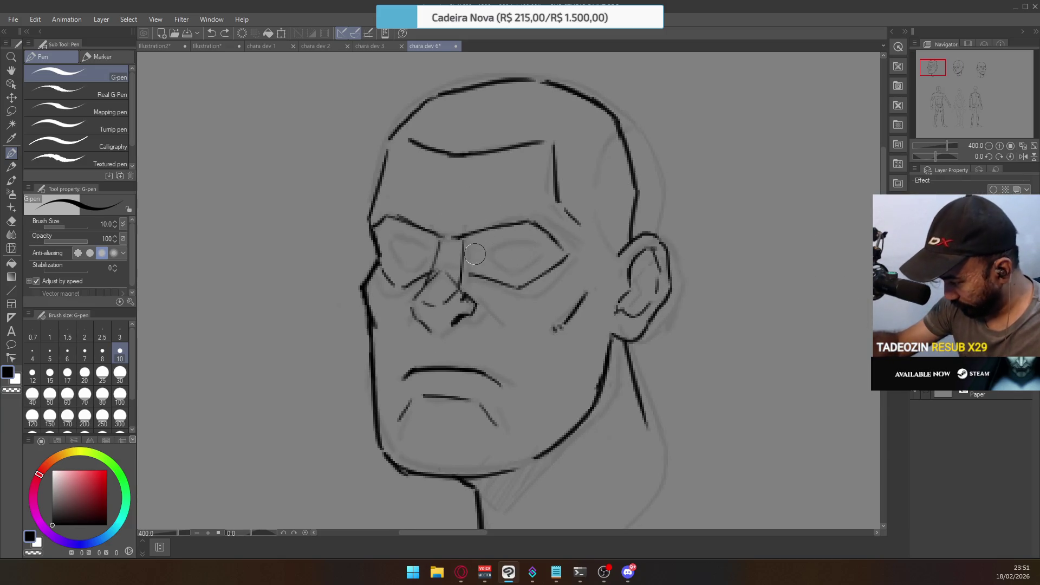
key(ctrl+z)
mouse_move(478, 251)
mouse_down()
mouse_move(503, 274)
mouse_move(531, 259)
mouse_move(530, 243)
mouse_move(535, 250)
mouse_up()
key(ctrl+z)
key(ctrl+z)
key(ctrl+z)
key(ctrl+z)
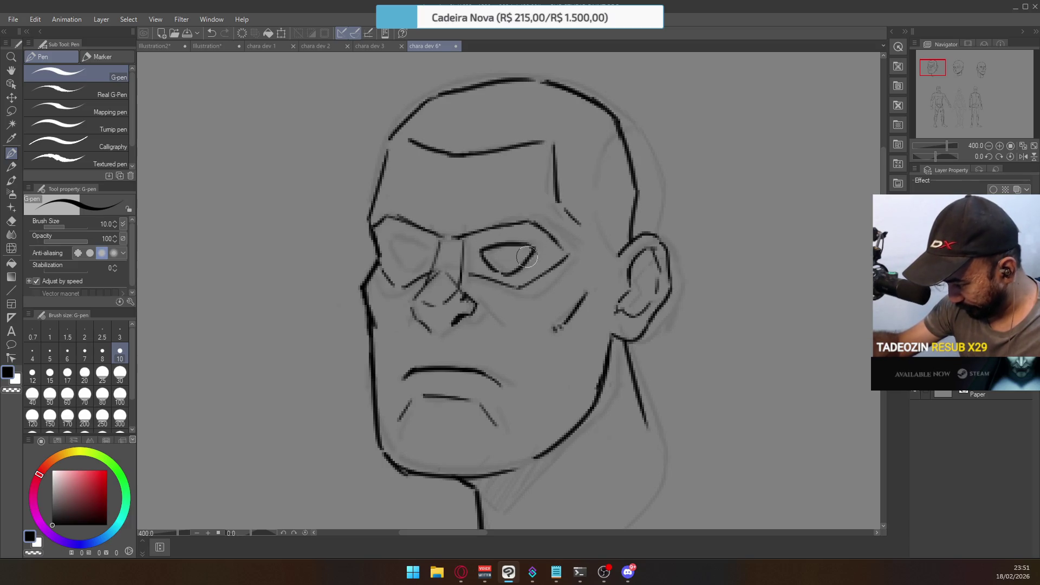
Ink the left eye's upper lid and close it with a lower lid
drag(388, 244, 436, 247)
key(ctrl+z)
key(ctrl+z)
key(ctrl+z)
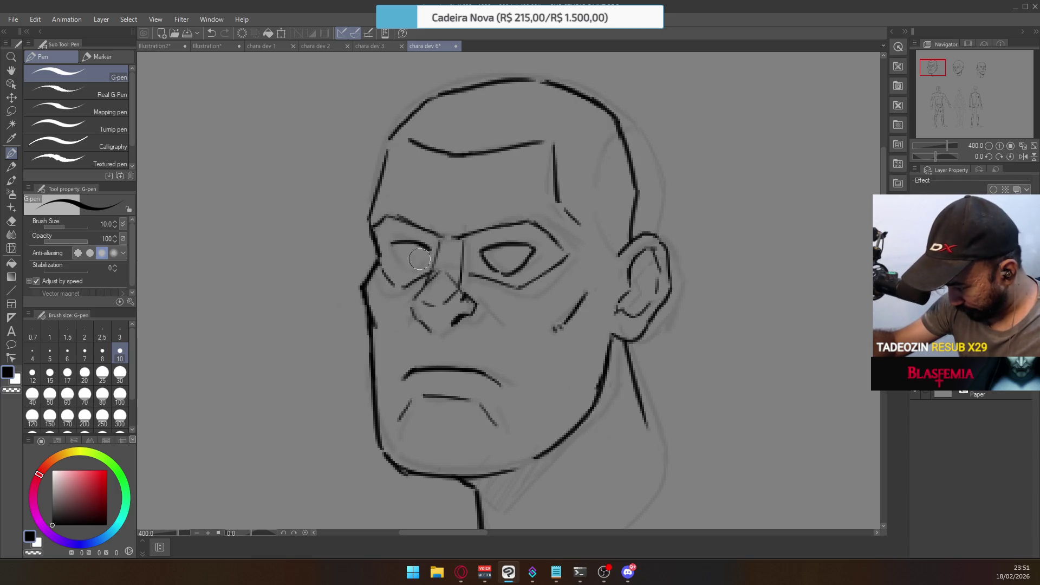
drag(391, 248, 417, 265)
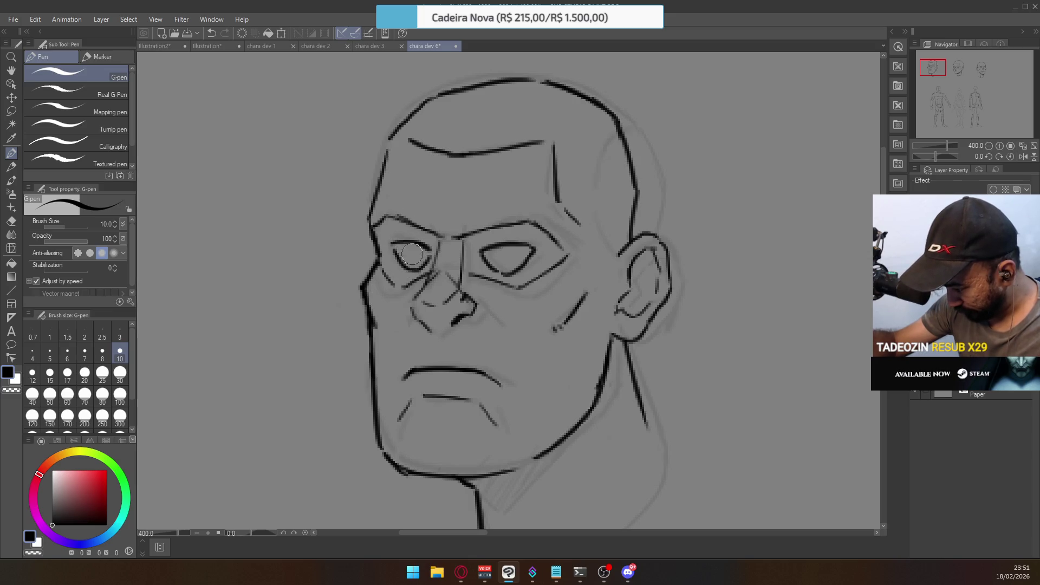
scroll(521, 287, down, 3)
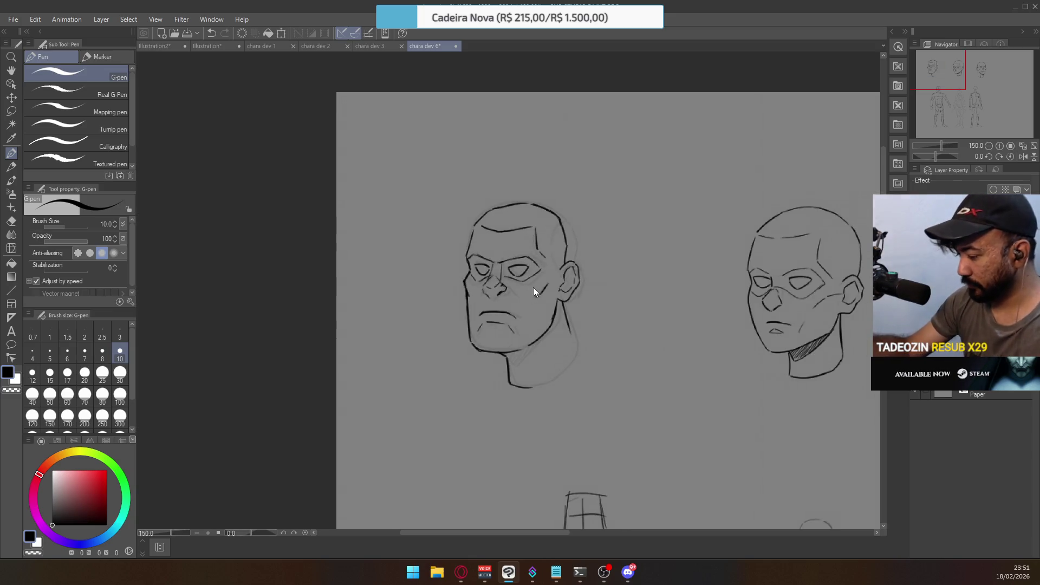
scroll(534, 291, up, 1)
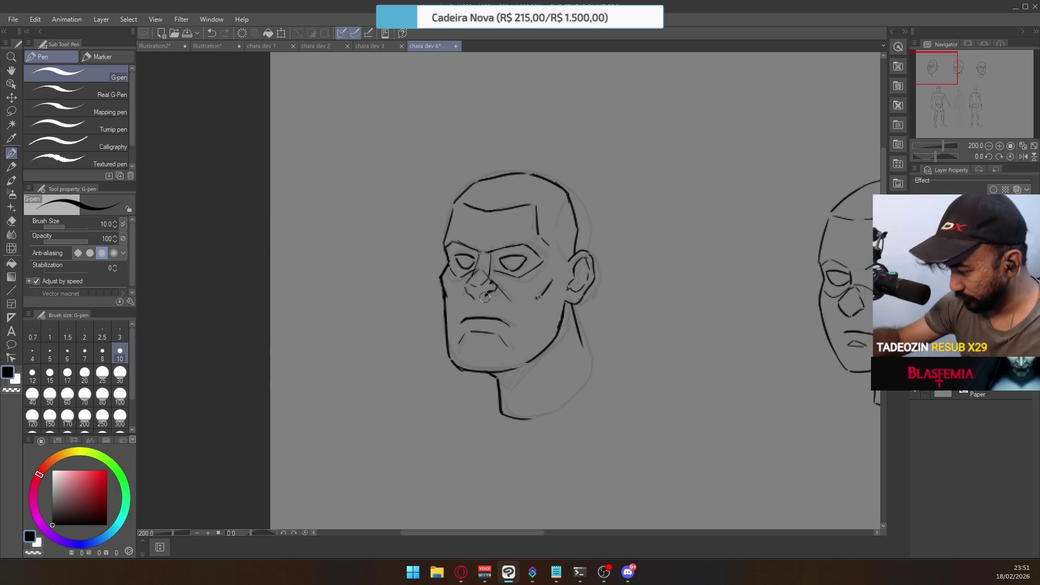
mouse_move(486, 309)
mouse_down()
mouse_move(514, 336)
mouse_move(521, 324)
mouse_up()
key(ctrl+z)
key(ctrl+z)
key(ctrl+z)
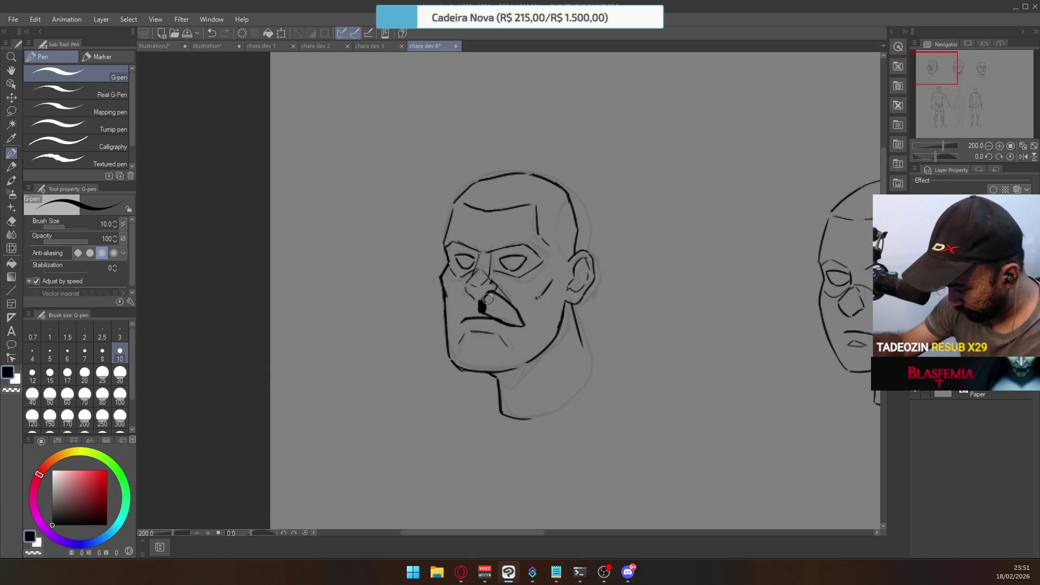
mouse_move(498, 307)
mouse_down()
mouse_move(523, 326)
mouse_move(454, 322)
mouse_move(465, 291)
mouse_move(475, 303)
mouse_up()
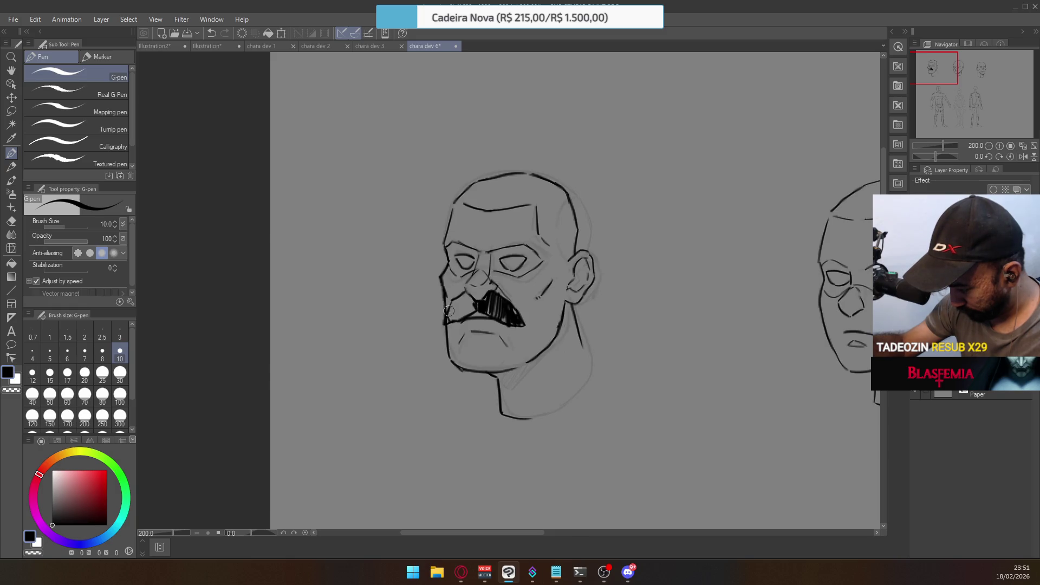
mouse_move(457, 318)
mouse_down()
mouse_move(462, 300)
mouse_move(475, 308)
mouse_up()
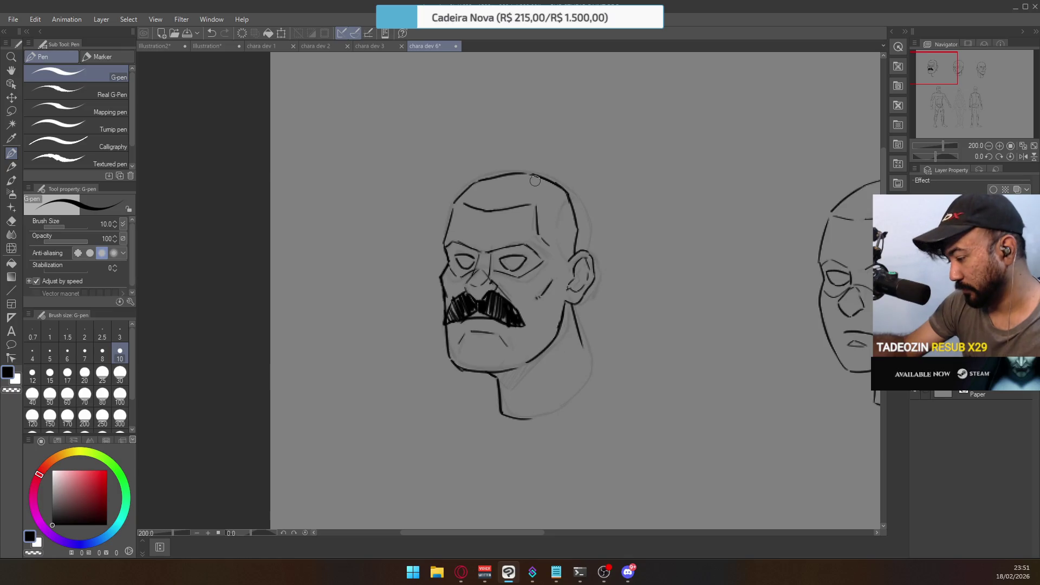
key(ctrl+z)
key(ctrl+z)
key(ctrl+z)
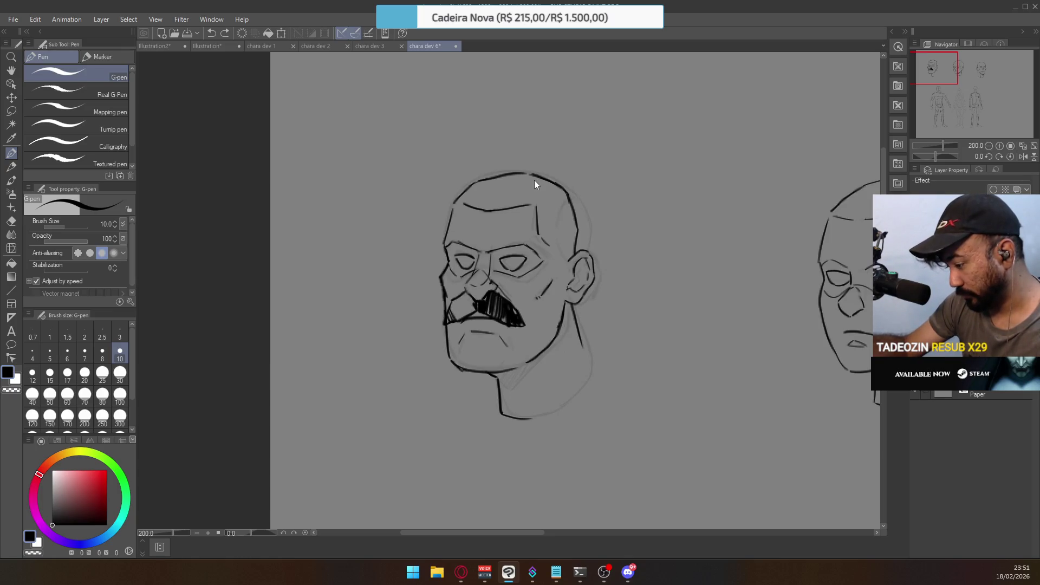
key(ctrl+z)
key(ctrl+z)
key(ctrl+z)
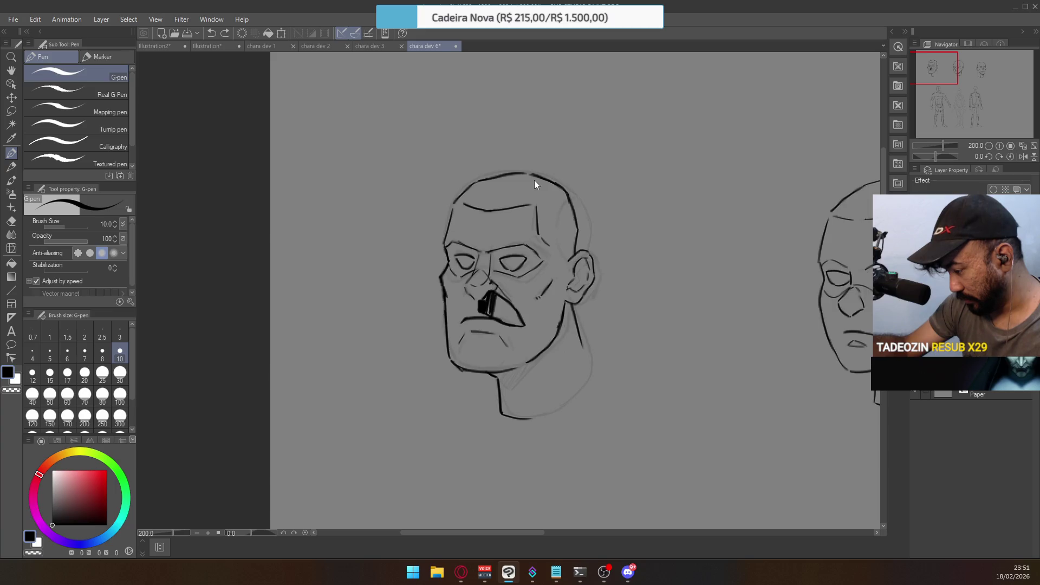
key(ctrl+z)
key(ctrl+z)
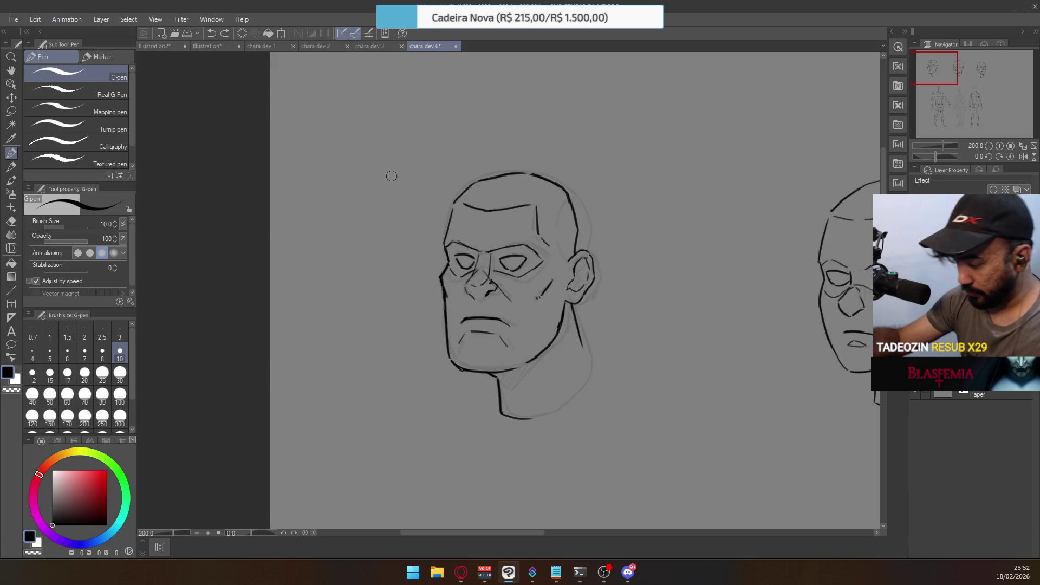
click(10, 111)
Erase the old left jaw line and redraw it in bold ink
mouse_move(435, 286)
mouse_down()
mouse_move(492, 304)
mouse_move(548, 297)
mouse_move(563, 326)
mouse_move(530, 363)
mouse_move(431, 291)
mouse_up()
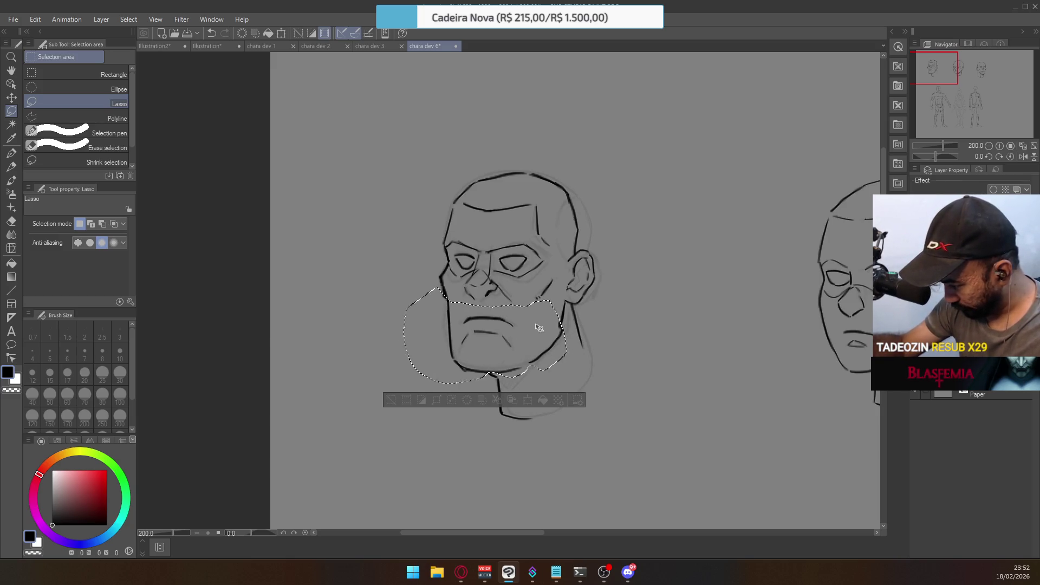
key(ctrl+d)
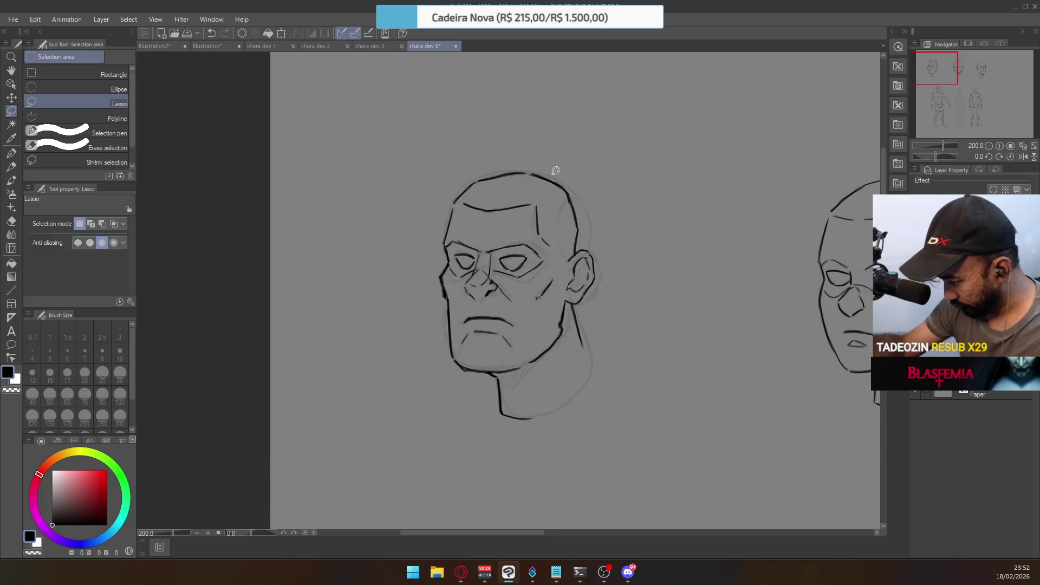
key(e)
drag(443, 296, 450, 328)
key(p)
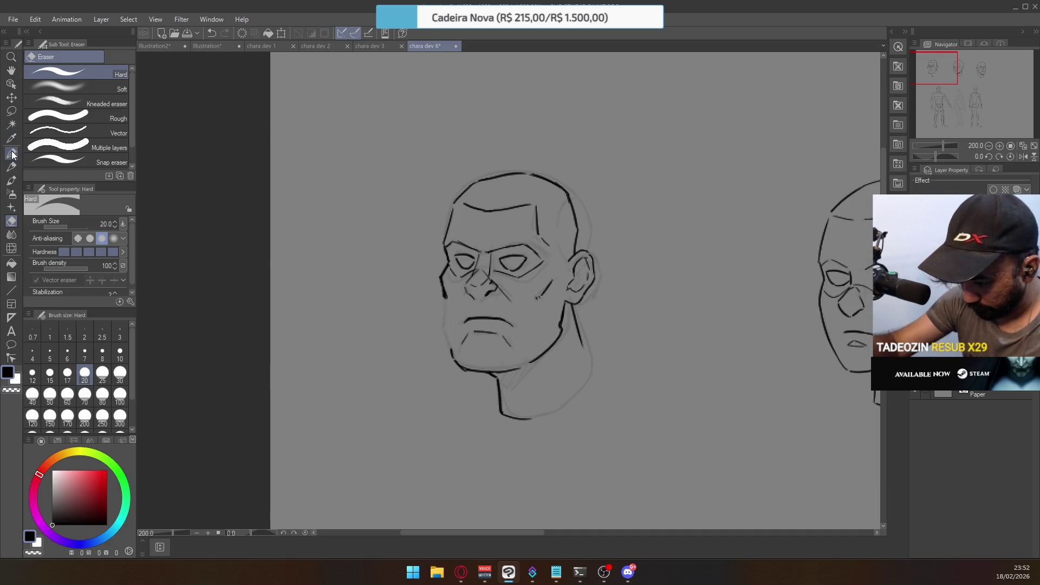
drag(445, 295, 451, 346)
key(ctrl+z)
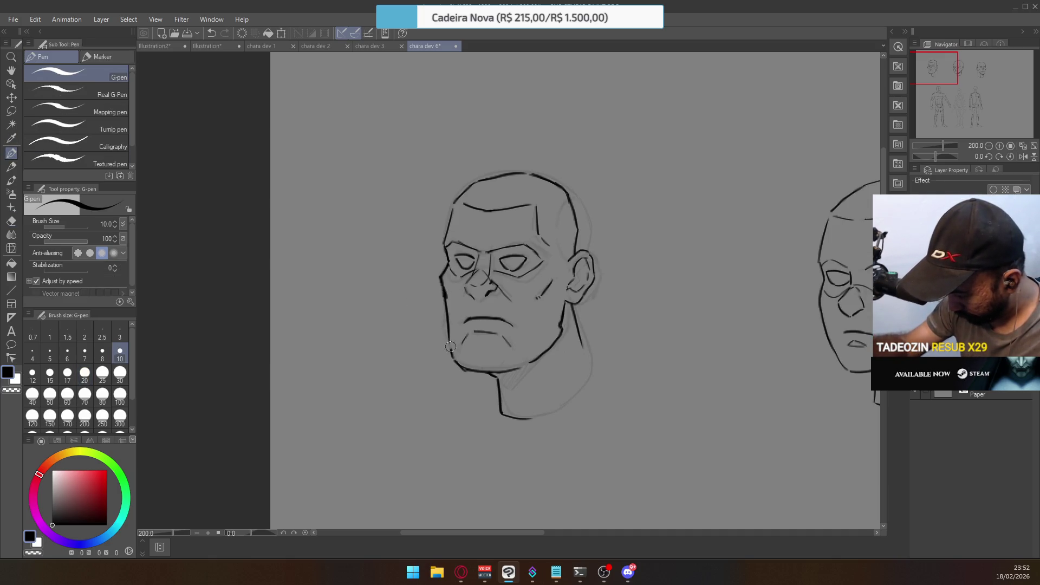
key(ctrl+z)
drag(443, 291, 451, 352)
key(ctrl+z)
drag(442, 291, 452, 358)
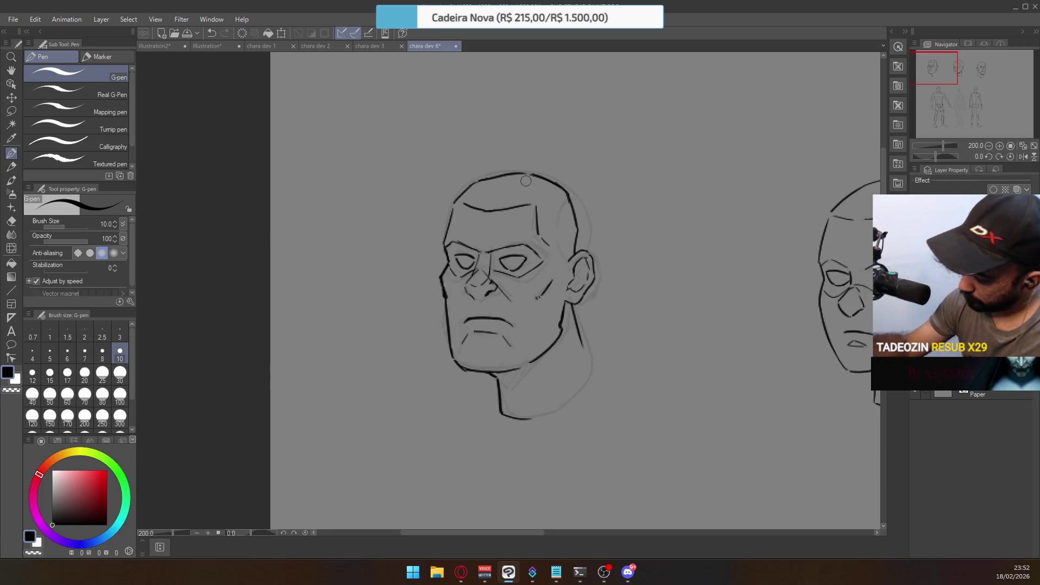
Erase the right end of the mouth's lower line and ink the jaw-to-neck line
click(11, 111)
mouse_move(535, 370)
mouse_down()
mouse_move(471, 384)
mouse_move(450, 339)
mouse_move(515, 349)
mouse_move(530, 372)
mouse_move(509, 355)
mouse_up()
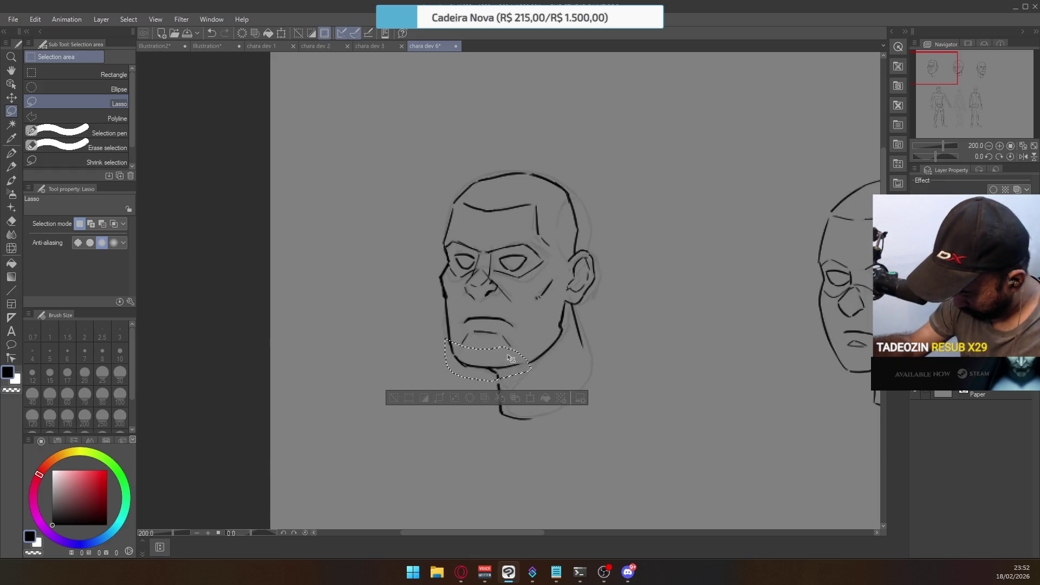
key(ctrl+d)
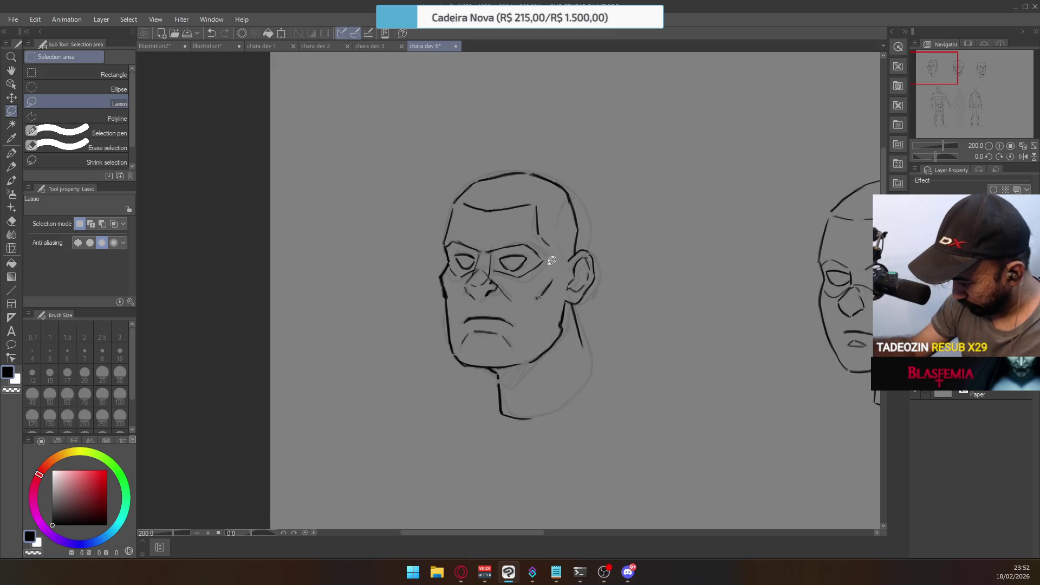
key(e)
mouse_move(506, 342)
mouse_down()
mouse_move(524, 341)
mouse_move(501, 330)
mouse_up()
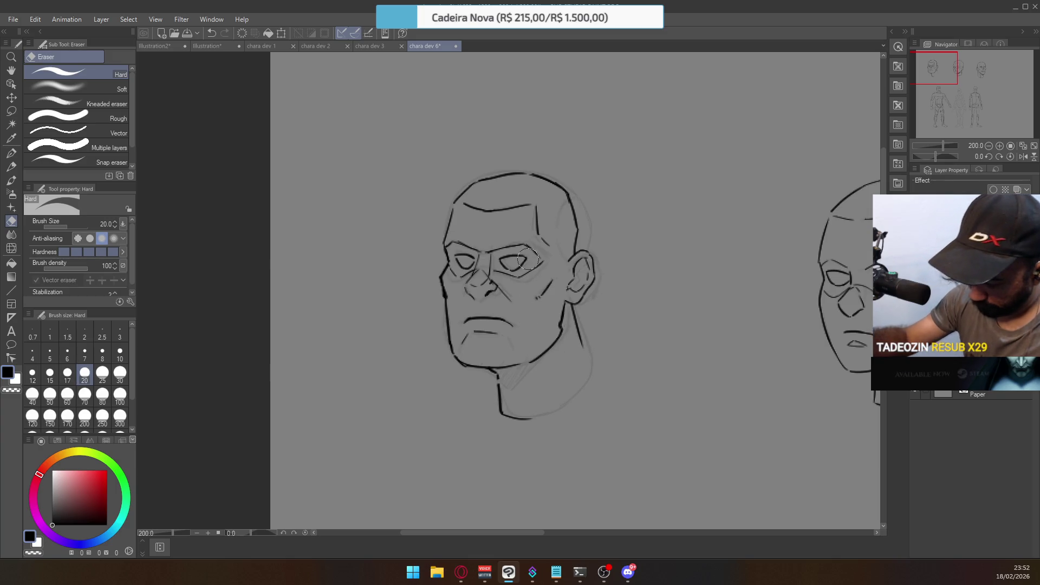
key(p)
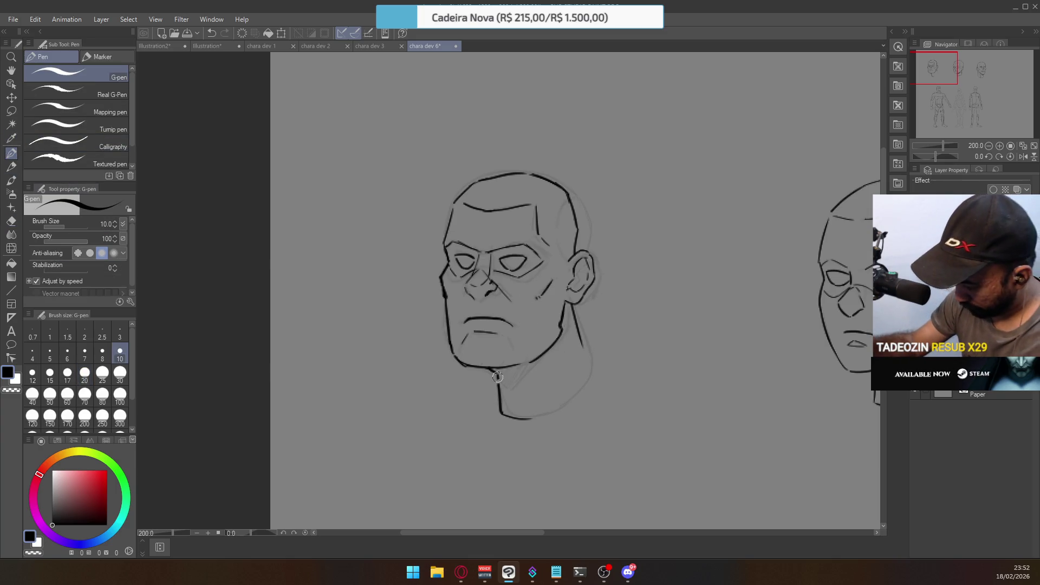
mouse_move(544, 416)
mouse_down()
mouse_move(587, 373)
mouse_move(572, 396)
mouse_up()
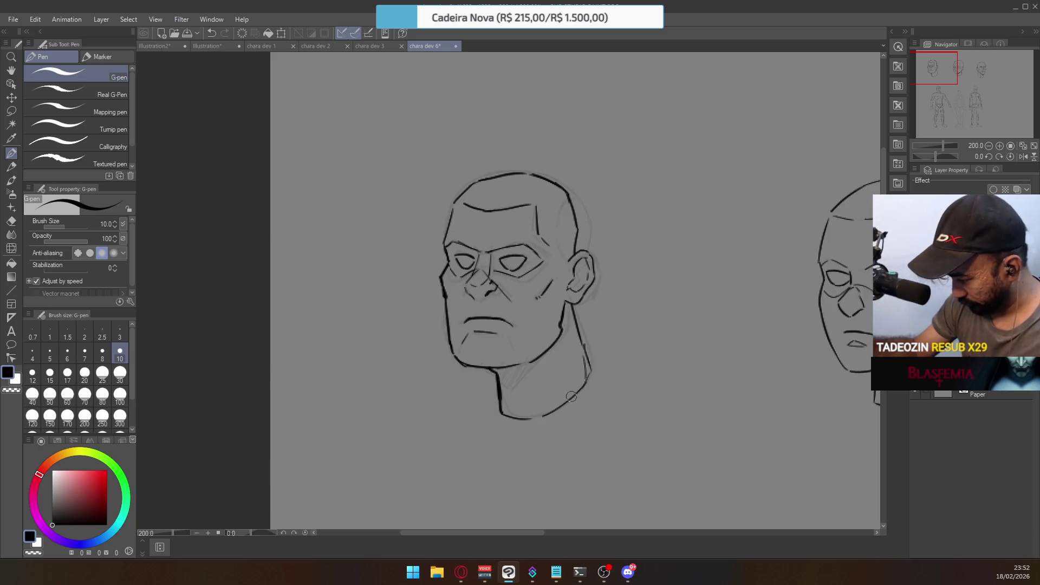
scroll(557, 226, down, 2)
Zoom into the first head and add a short stroke at the nose
mouse_move(639, 352)
mouse_down()
mouse_move(640, 269)
mouse_move(592, 208)
mouse_up()
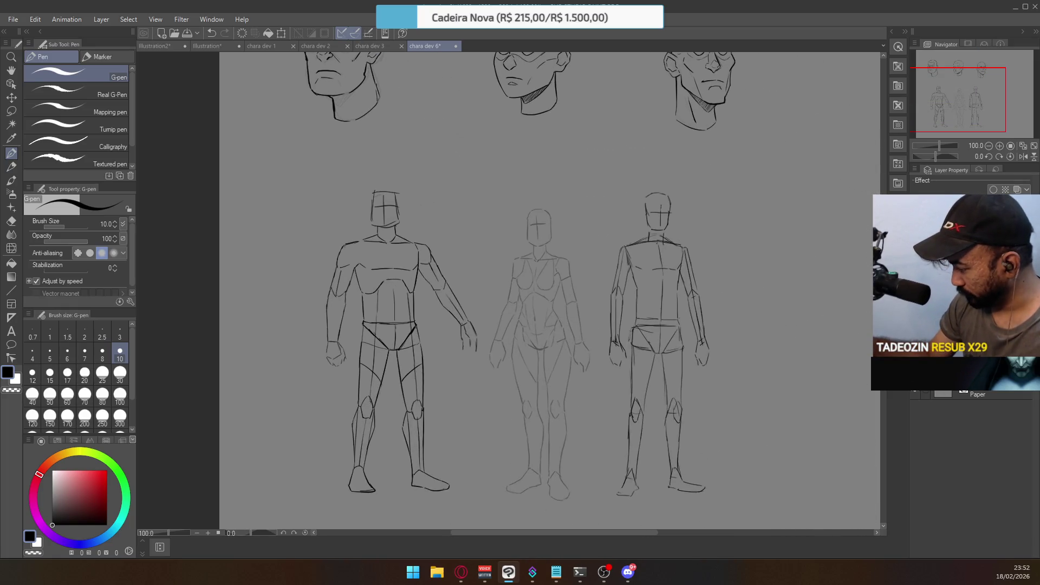
mouse_move(726, 249)
mouse_down()
mouse_move(717, 348)
mouse_move(731, 341)
mouse_up()
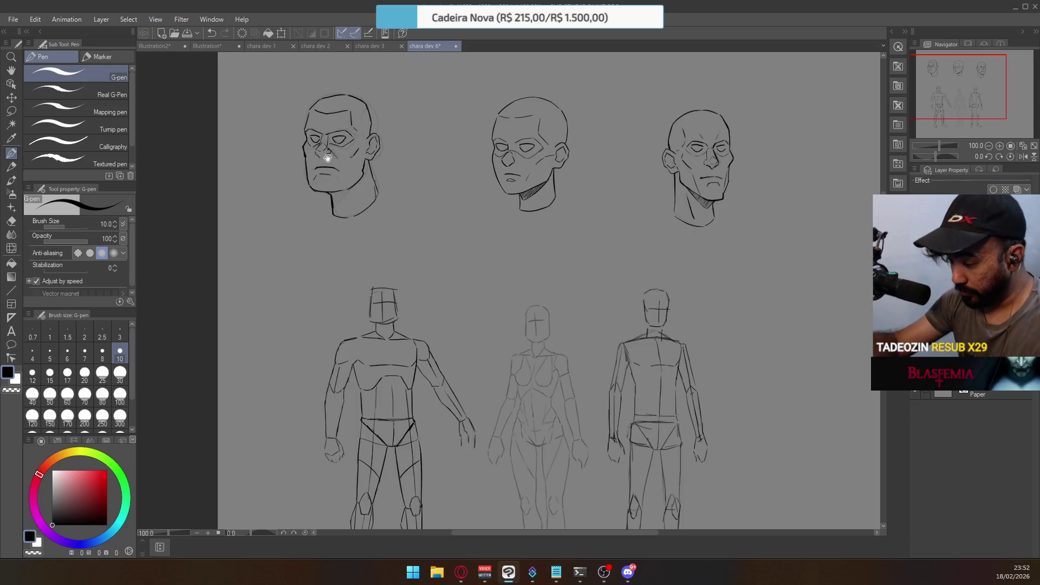
scroll(328, 158, up, 5)
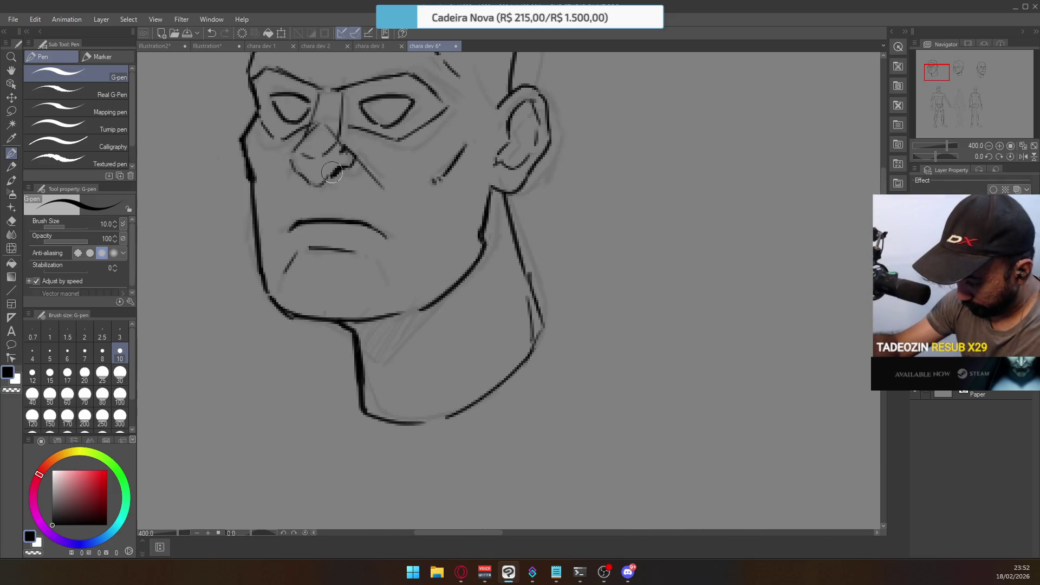
key(ctrl+z)
mouse_move(301, 172)
mouse_down()
mouse_move(322, 190)
mouse_move(351, 158)
mouse_up()
Zoom out to bring the middle body sketch into view
scroll(446, 195, down, 5)
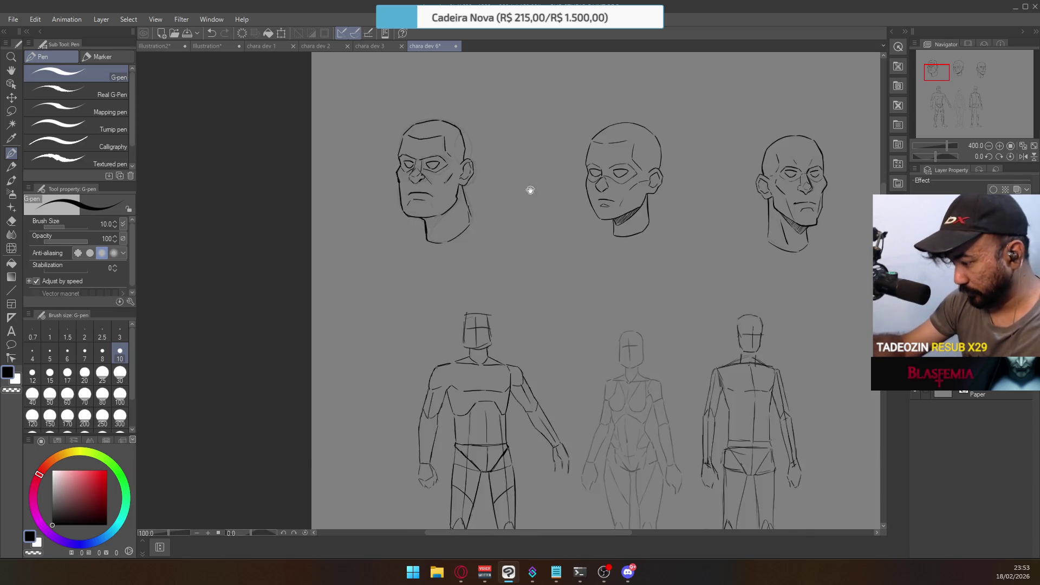
scroll(529, 190, down, 3)
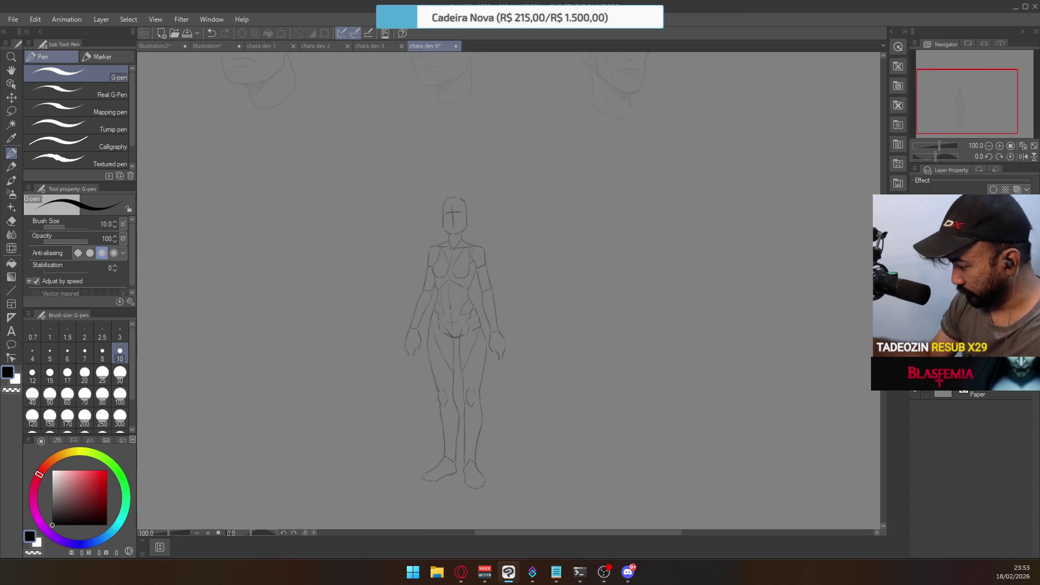
scroll(447, 250, up, 4)
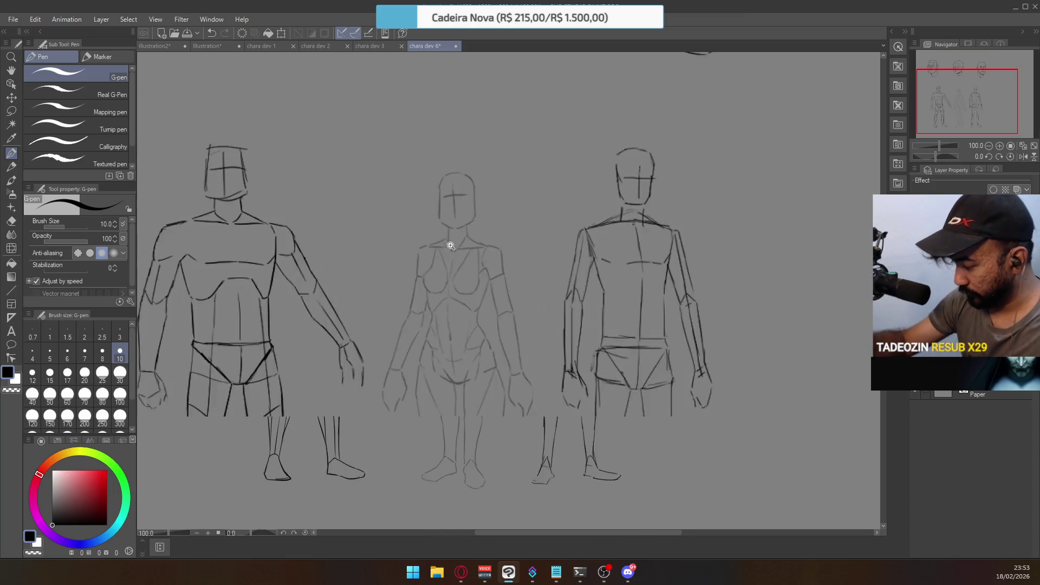
Ink the middle figure's left torso edge and the chest V lines
mouse_move(415, 260)
mouse_down()
mouse_move(424, 332)
mouse_move(412, 255)
mouse_up()
drag(421, 324, 416, 257)
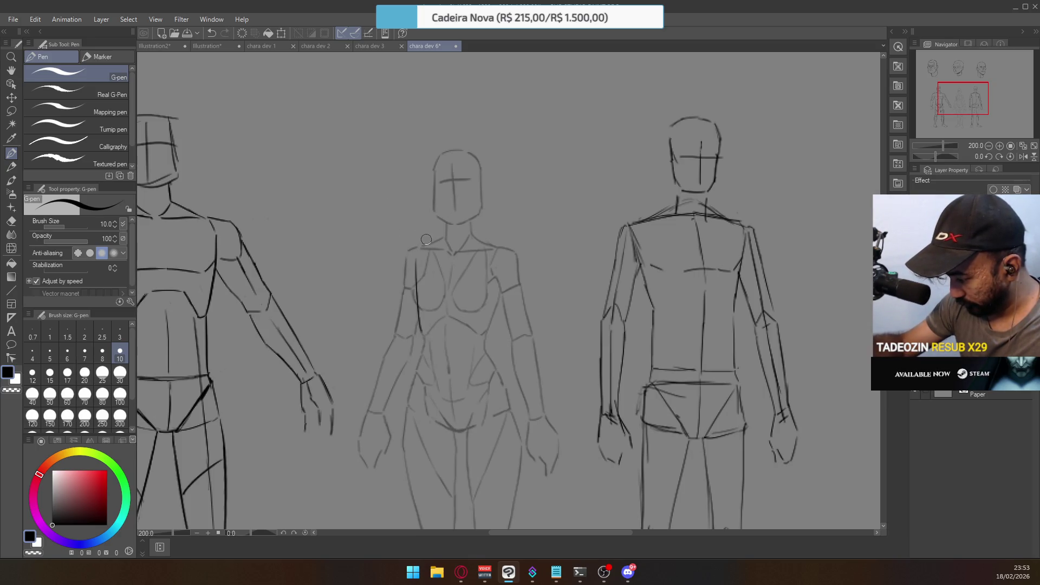
key(ctrl+z)
mouse_move(426, 334)
mouse_down()
mouse_move(453, 312)
mouse_move(462, 323)
mouse_up()
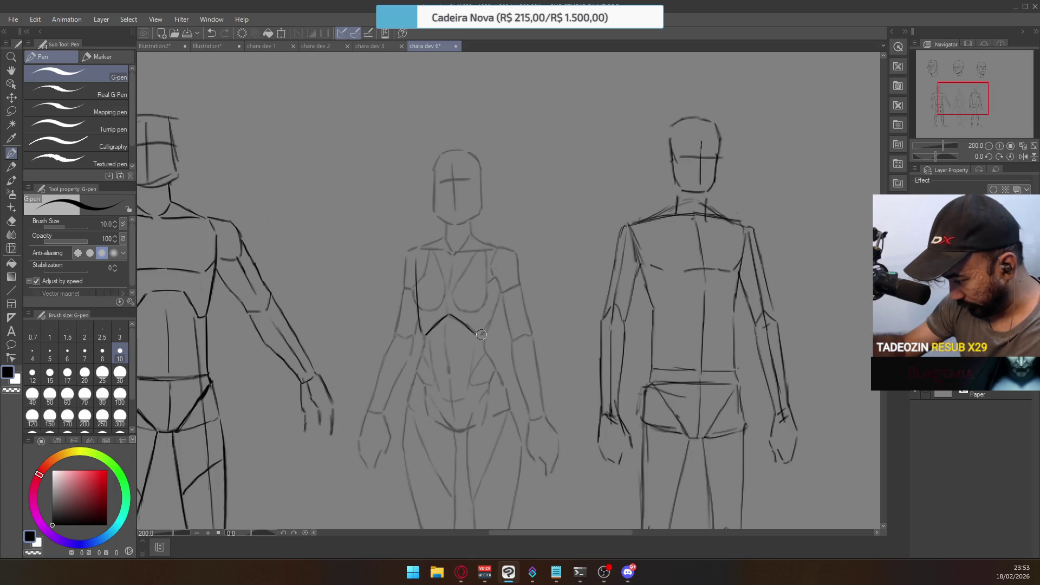
key(ctrl+z)
mouse_move(426, 333)
mouse_down()
mouse_move(457, 311)
mouse_move(483, 334)
mouse_move(505, 296)
mouse_up()
key(ctrl+z)
drag(480, 335, 504, 273)
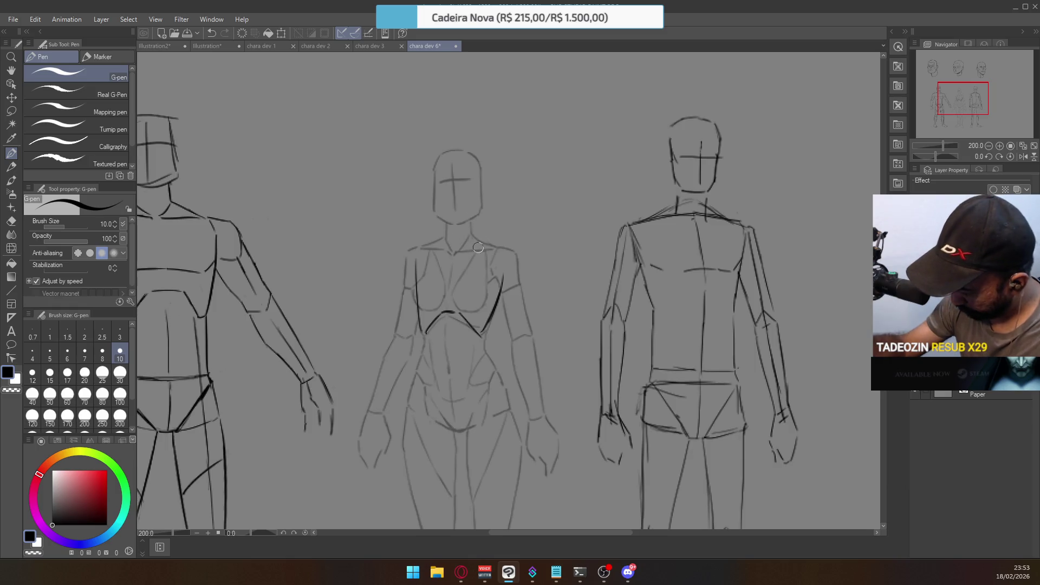
Ink the right shoulder line and the neck lines down to the shoulders
mouse_move(473, 234)
mouse_down()
mouse_move(507, 254)
mouse_move(503, 279)
mouse_up()
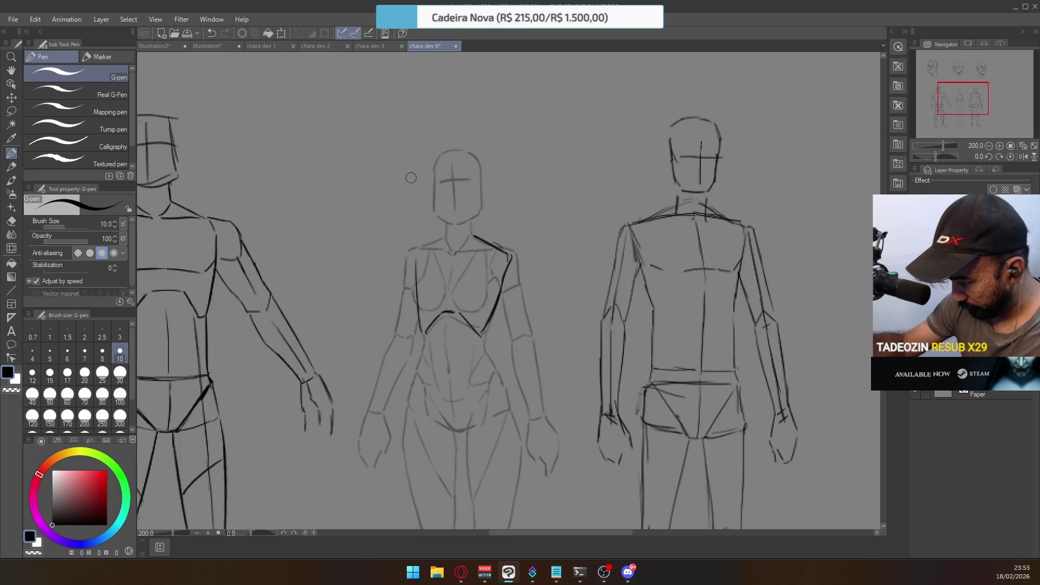
mouse_move(417, 282)
mouse_down()
mouse_move(410, 250)
mouse_move(472, 237)
mouse_move(475, 210)
mouse_move(458, 221)
mouse_up()
key(ctrl+z)
key(ctrl+z)
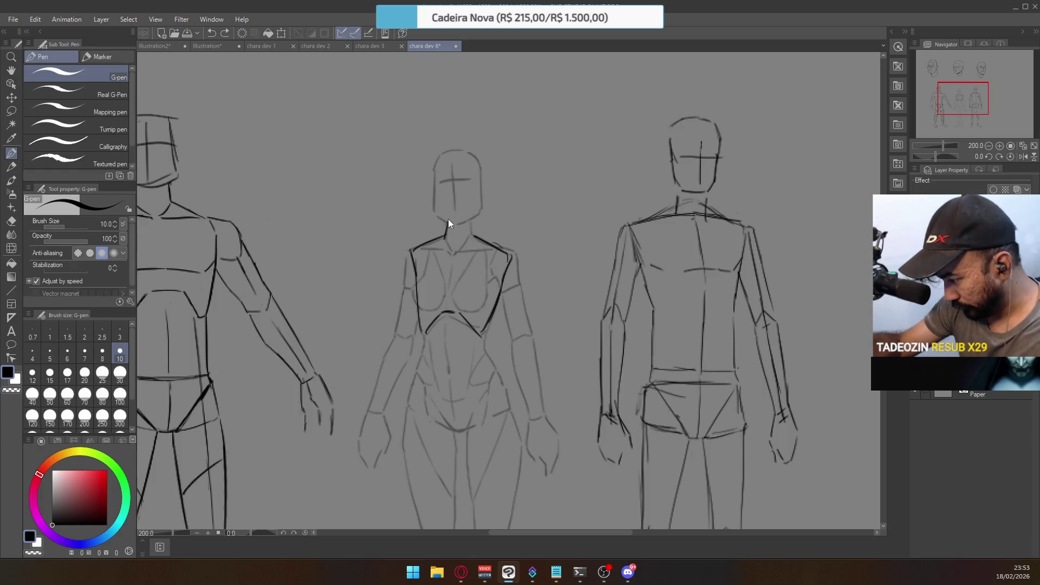
key(ctrl+z)
mouse_move(447, 217)
mouse_down()
mouse_move(450, 241)
mouse_move(462, 247)
mouse_move(472, 228)
mouse_move(471, 239)
mouse_up()
key(ctrl+z)
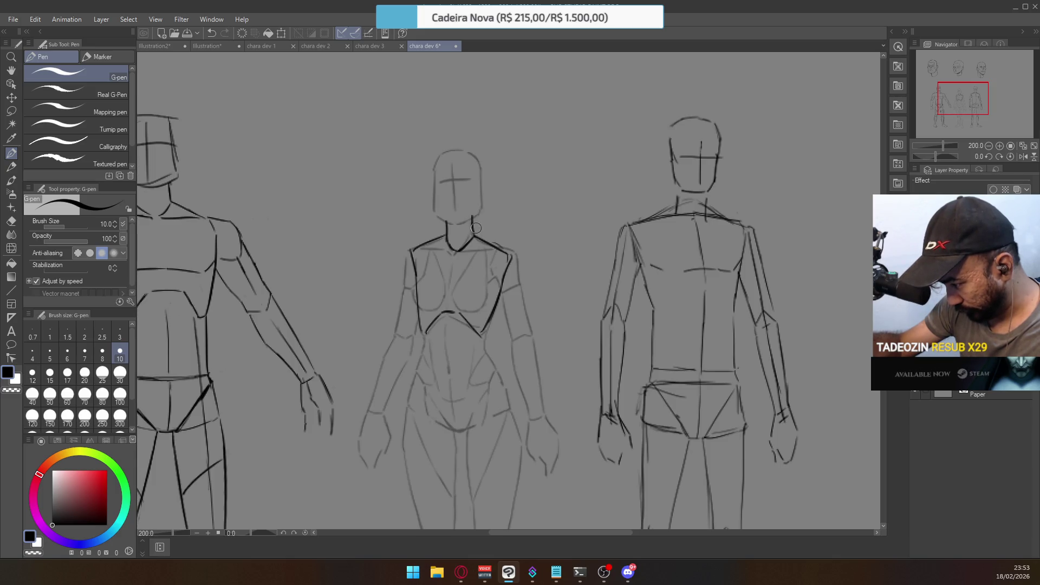
Ink the left shoulder, upper arm and forearm contours
mouse_move(488, 136)
mouse_down()
mouse_move(512, 60)
mouse_move(514, 92)
mouse_up()
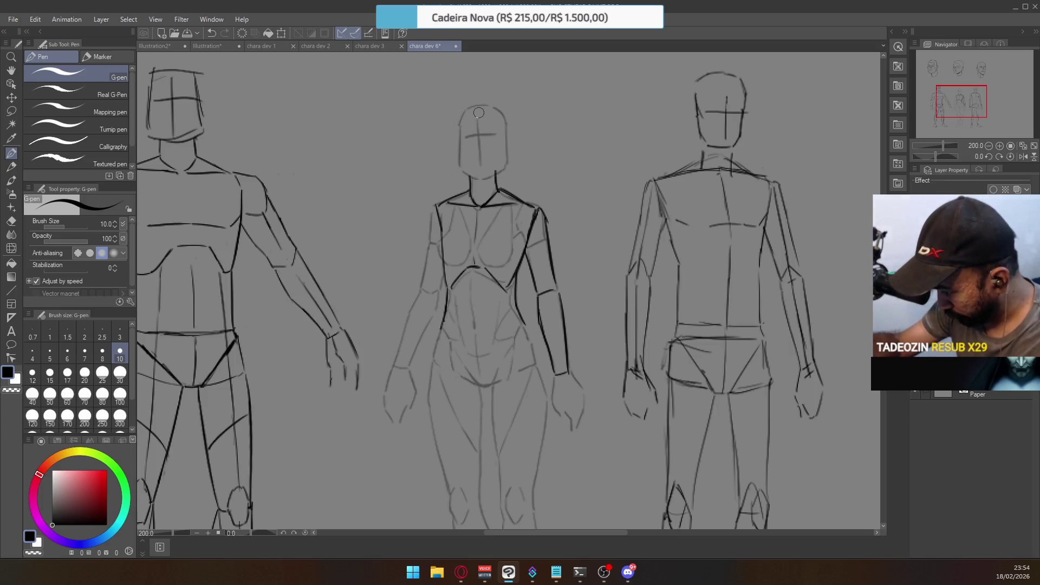
drag(437, 205, 421, 292)
key(ctrl+z)
key(ctrl+z)
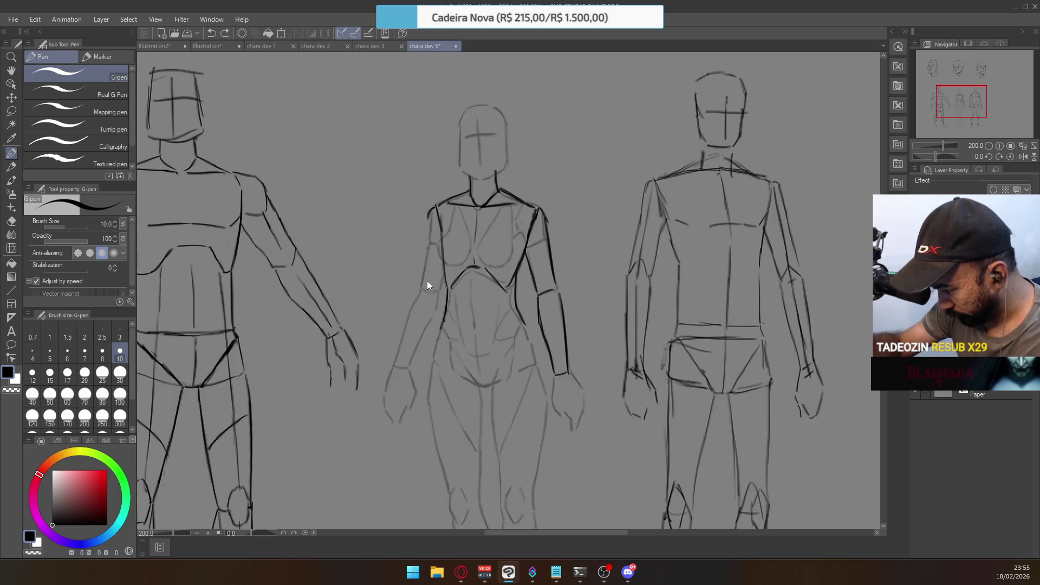
drag(433, 214, 422, 290)
key(ctrl+z)
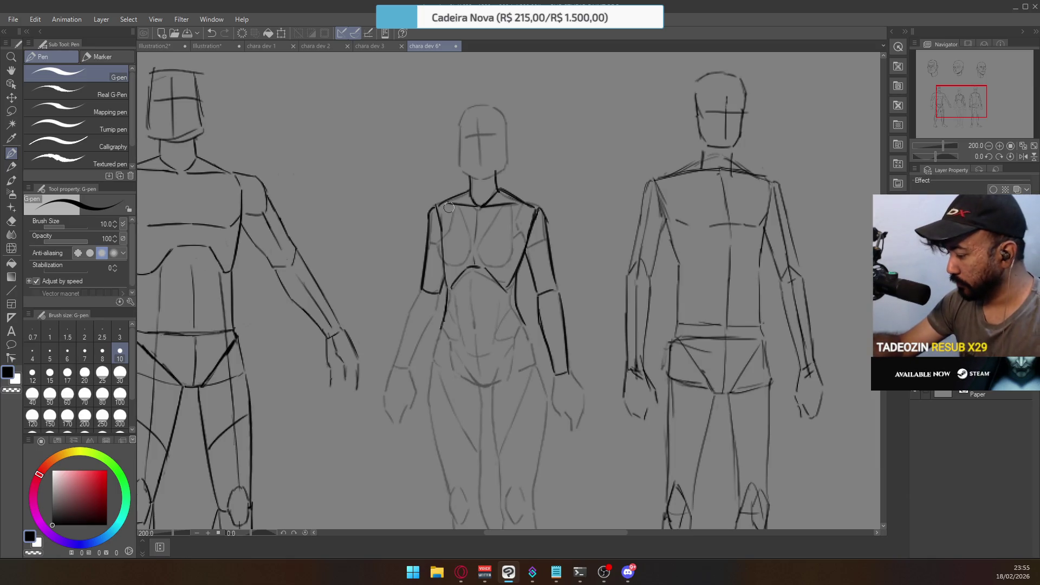
mouse_move(465, 274)
mouse_down()
mouse_move(486, 271)
mouse_move(429, 318)
mouse_move(422, 355)
mouse_move(444, 353)
mouse_up()
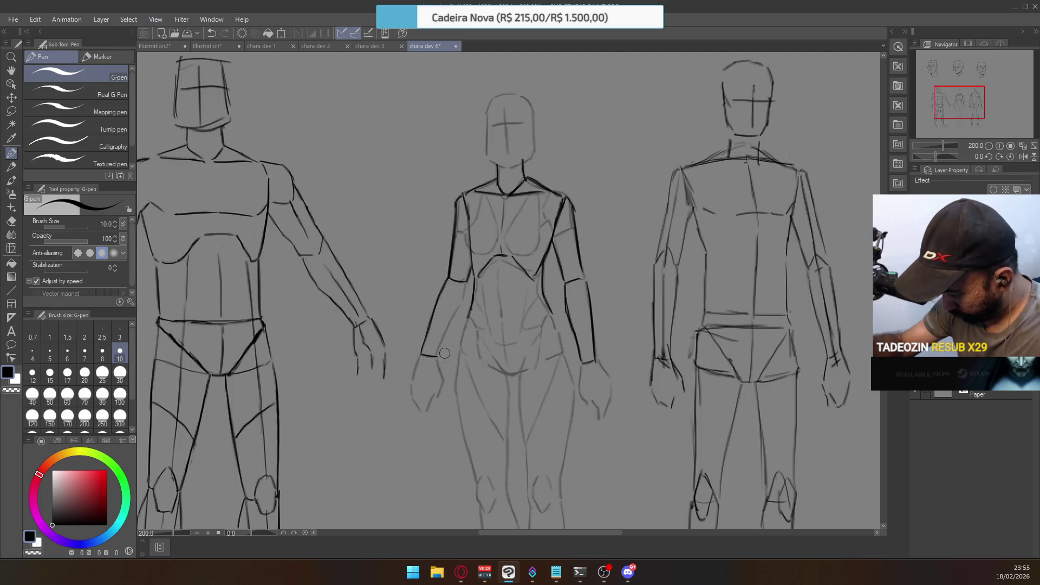
drag(460, 317, 431, 358)
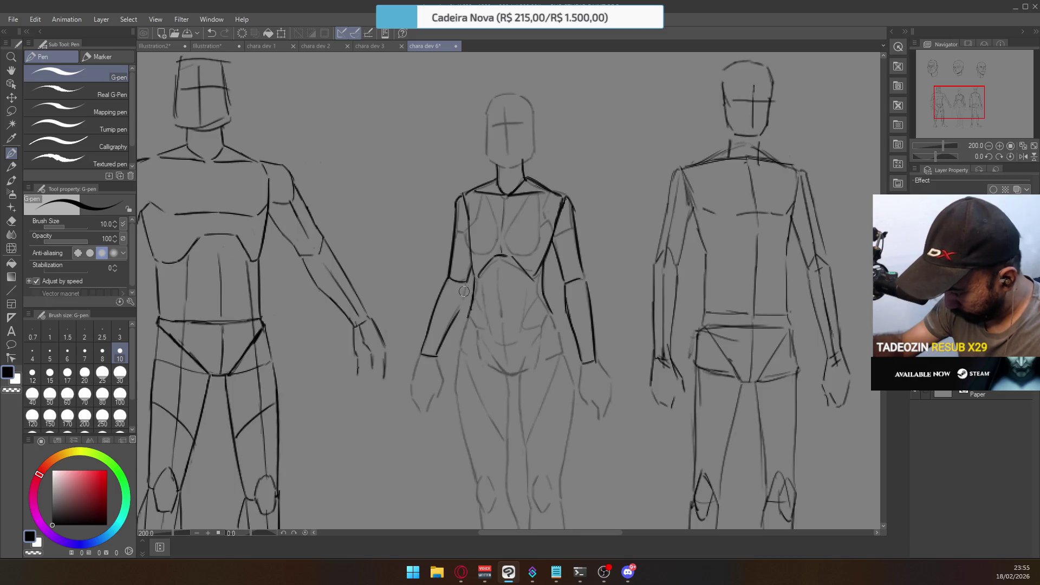
drag(468, 281, 456, 315)
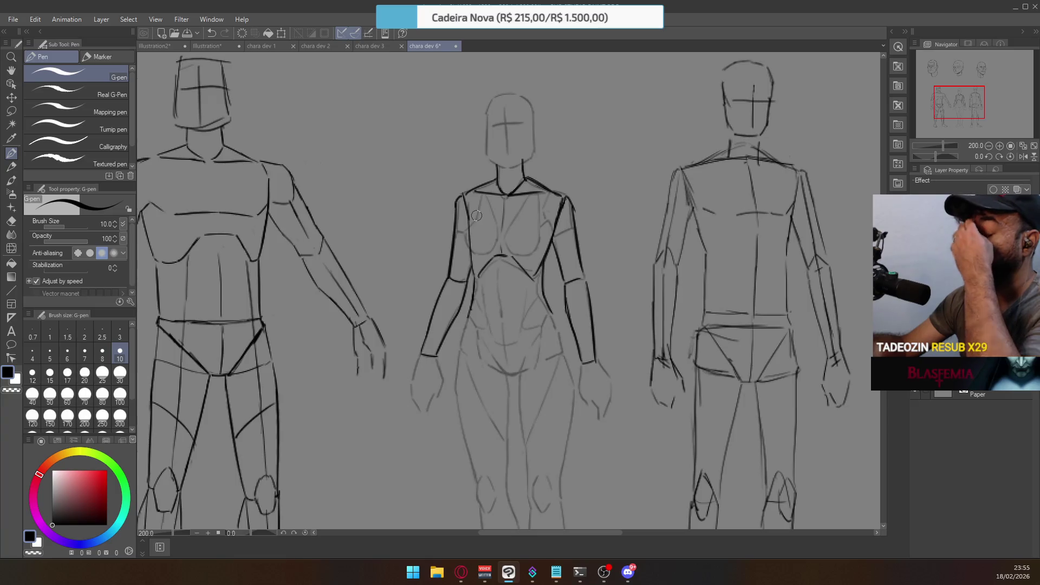
Ink the waist line, right torso contour, pelvis curve and crotch line
drag(473, 320, 503, 327)
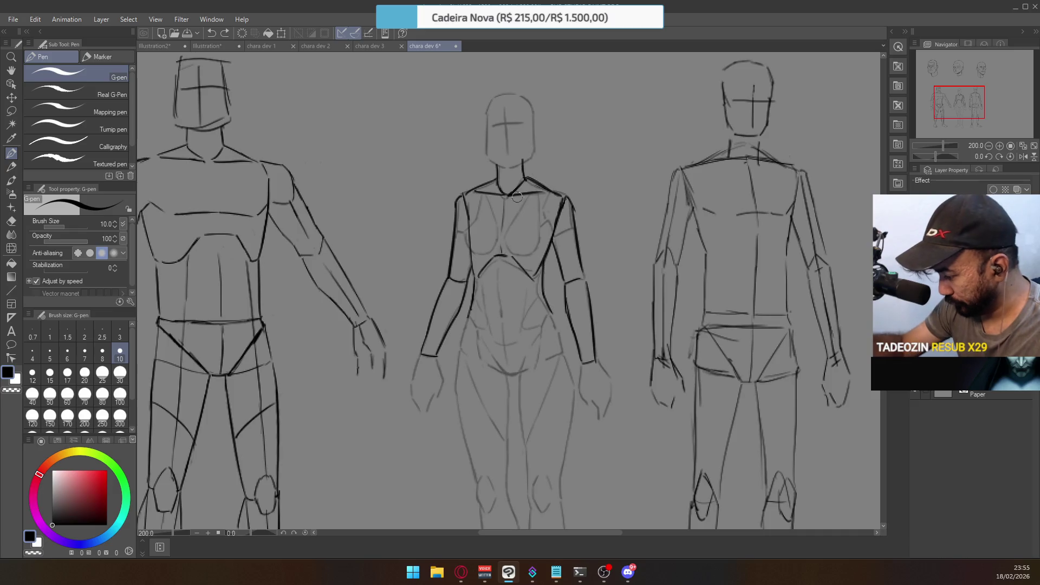
drag(505, 260, 498, 299)
key(ctrl+z)
mouse_move(504, 259)
mouse_down()
mouse_move(507, 318)
mouse_move(503, 301)
mouse_move(492, 325)
mouse_up()
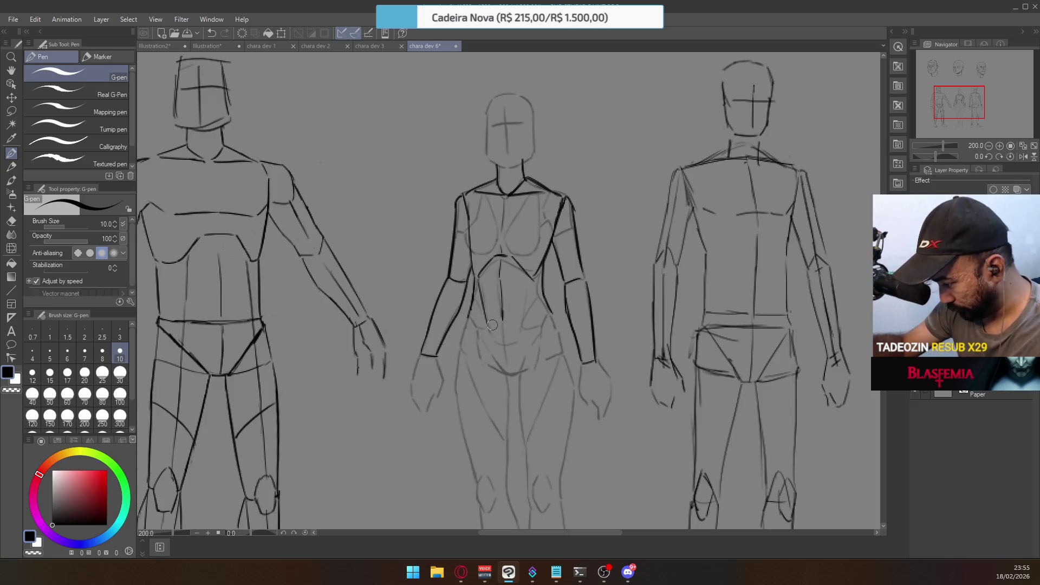
drag(534, 280, 522, 339)
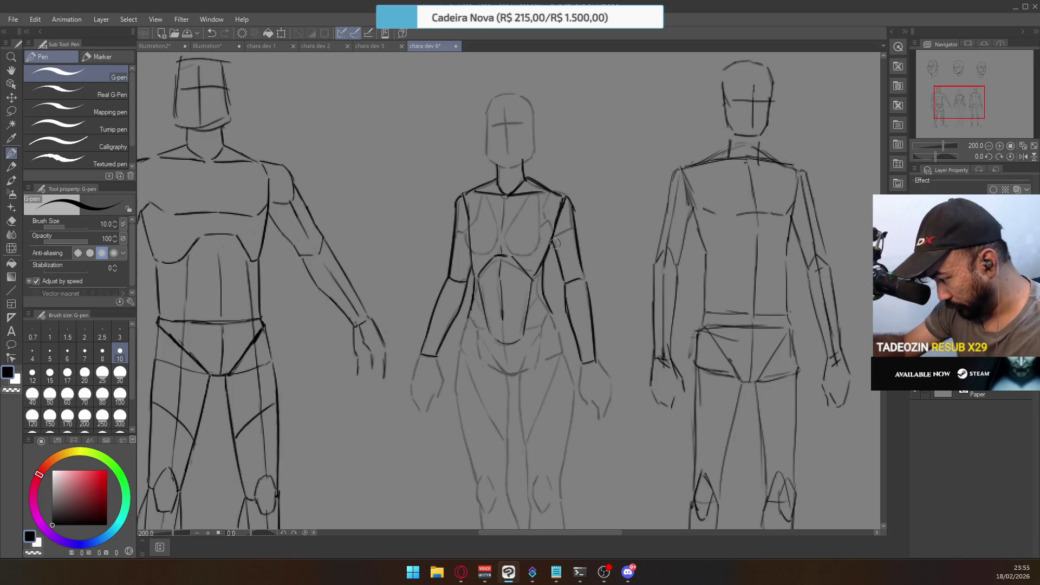
drag(491, 355, 512, 374)
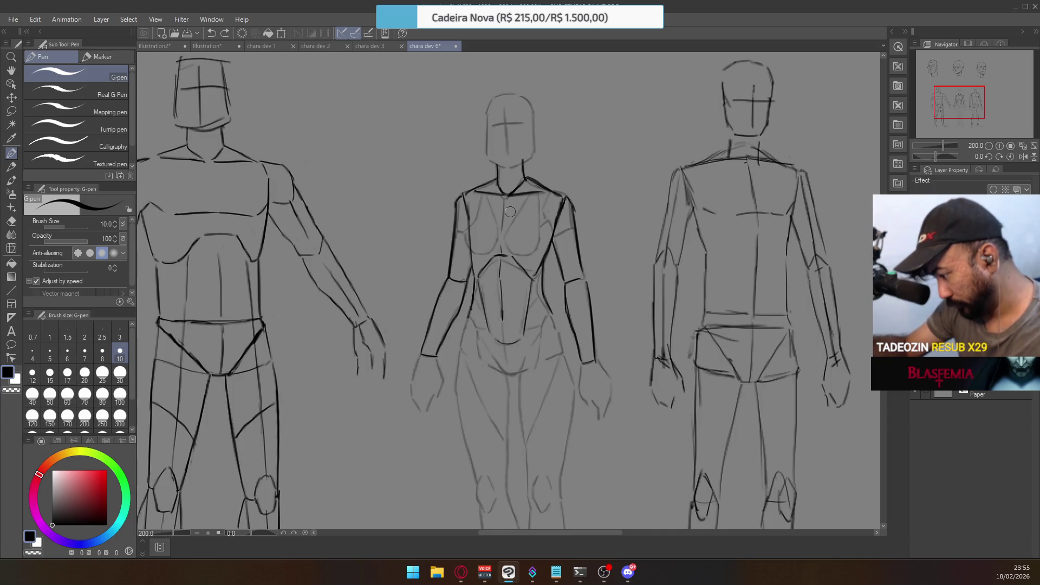
mouse_move(490, 355)
mouse_down()
mouse_move(507, 373)
mouse_move(528, 355)
mouse_up()
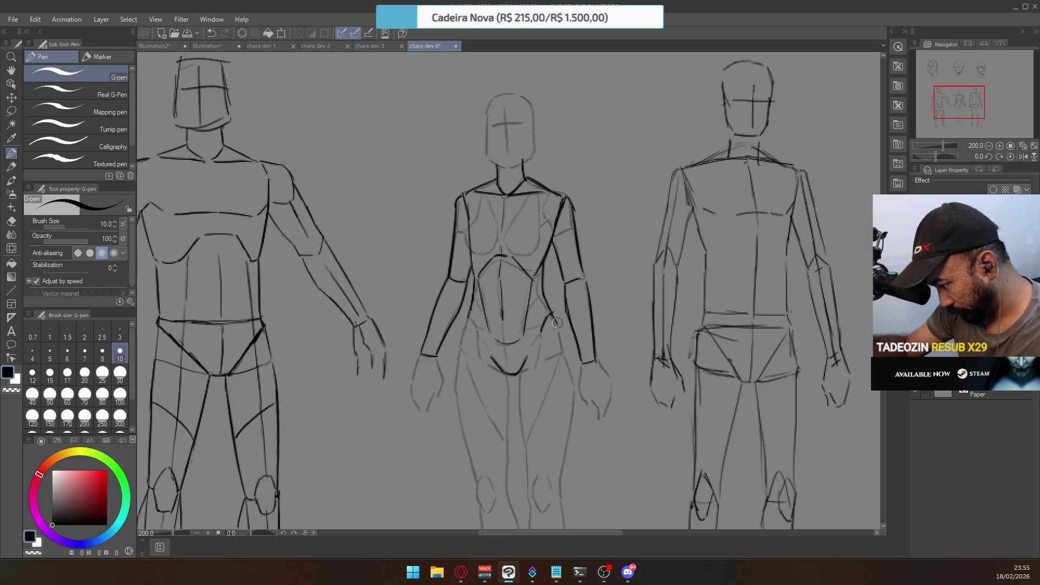
Ink the right forearm, abdomen centre line, right waist and inner left arm
mouse_move(554, 316)
mouse_down()
mouse_move(567, 358)
mouse_move(533, 347)
mouse_move(544, 332)
mouse_up()
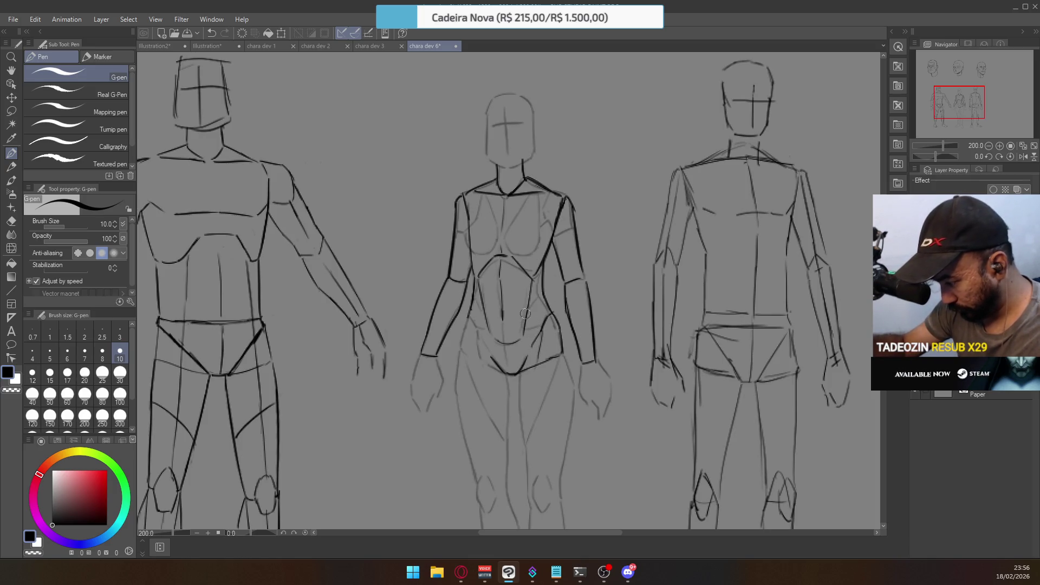
drag(506, 320, 514, 376)
key(ctrl+z)
drag(503, 325, 512, 368)
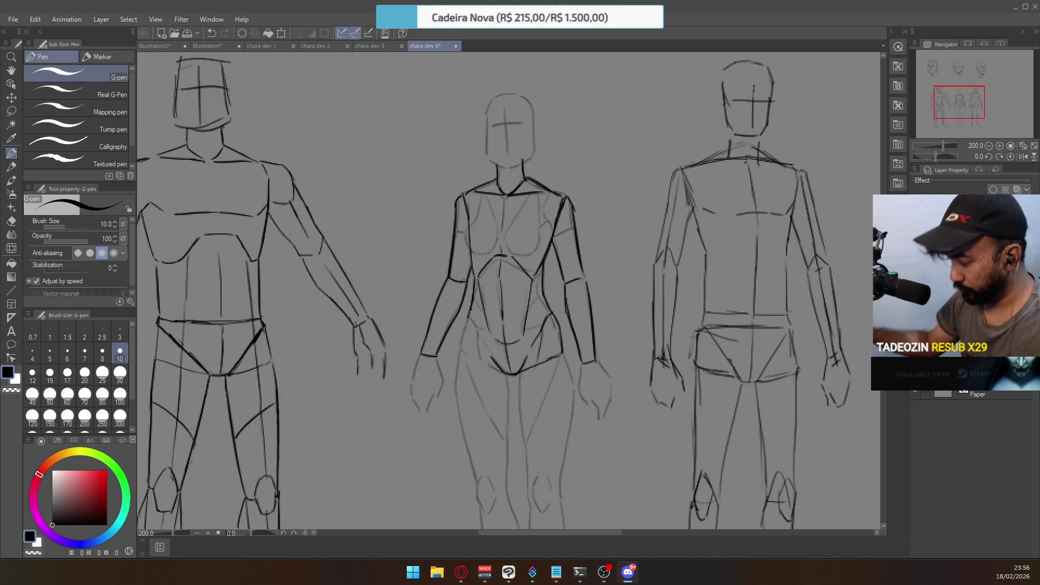
click(572, 207)
key(ctrl+z)
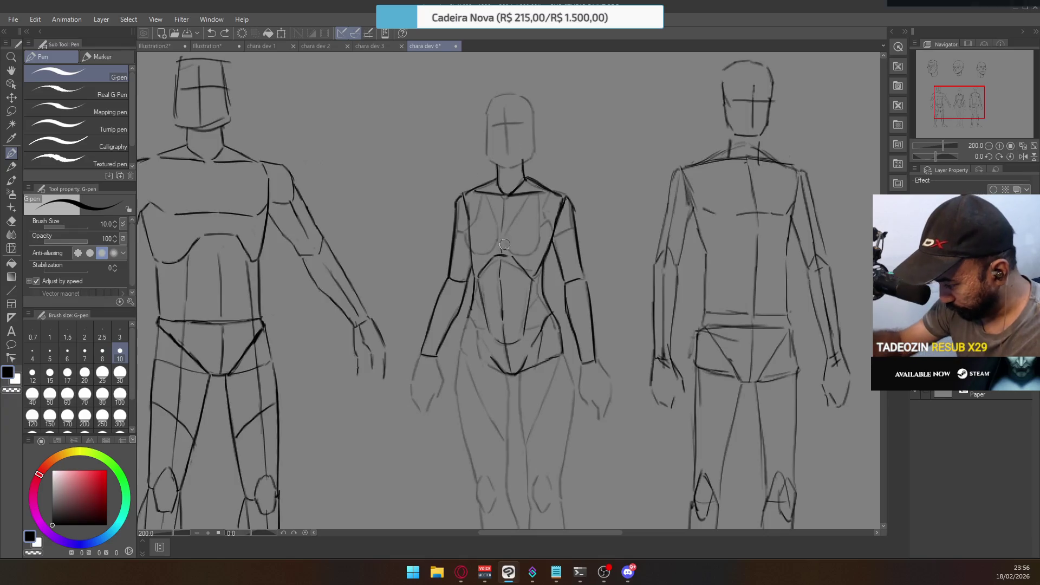
drag(531, 317, 544, 293)
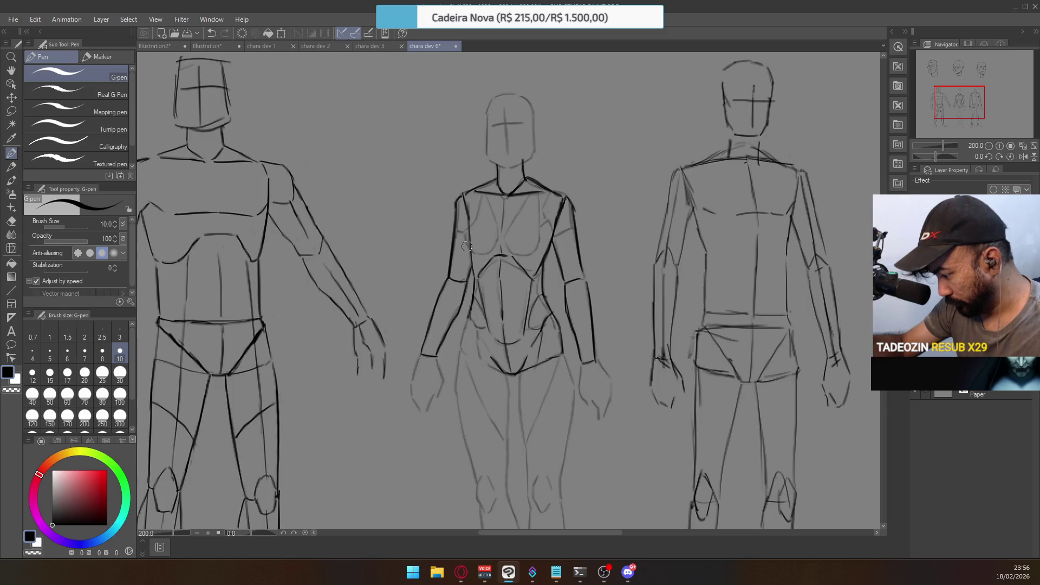
drag(469, 319, 466, 344)
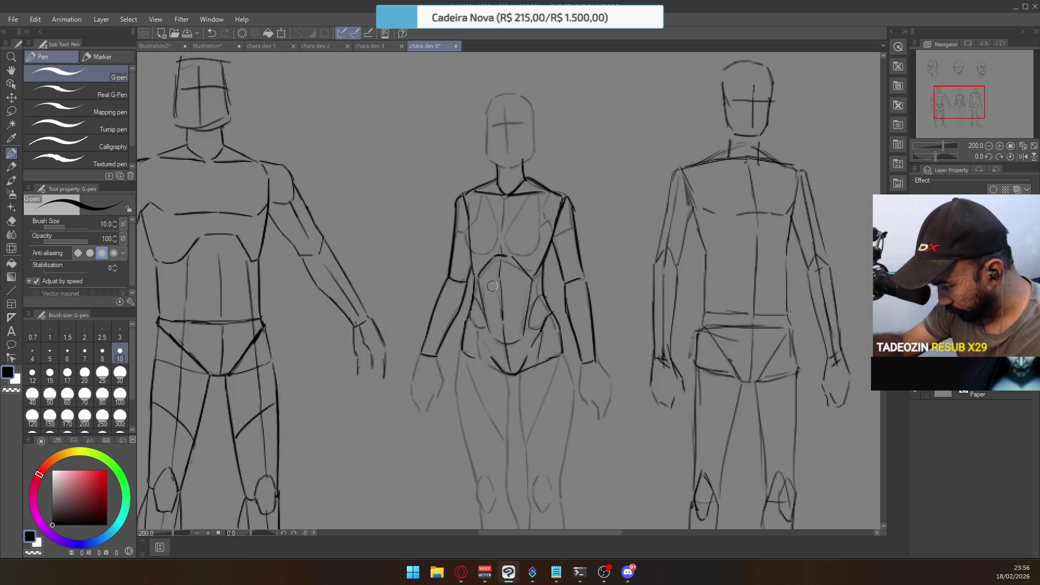
scroll(513, 374, down, 3)
Ink the figure's pelvis, outer hip and inner leg lines, undoing and retrying strokes
mouse_move(512, 277)
mouse_down()
mouse_move(555, 260)
mouse_move(563, 302)
mouse_move(519, 312)
mouse_up()
key(ctrl+z)
key(ctrl+z)
drag(554, 255, 561, 311)
key(ctrl+z)
drag(509, 278, 526, 416)
key(ctrl+z)
mouse_move(510, 301)
mouse_down()
mouse_move(519, 389)
mouse_move(553, 377)
mouse_move(562, 304)
mouse_up()
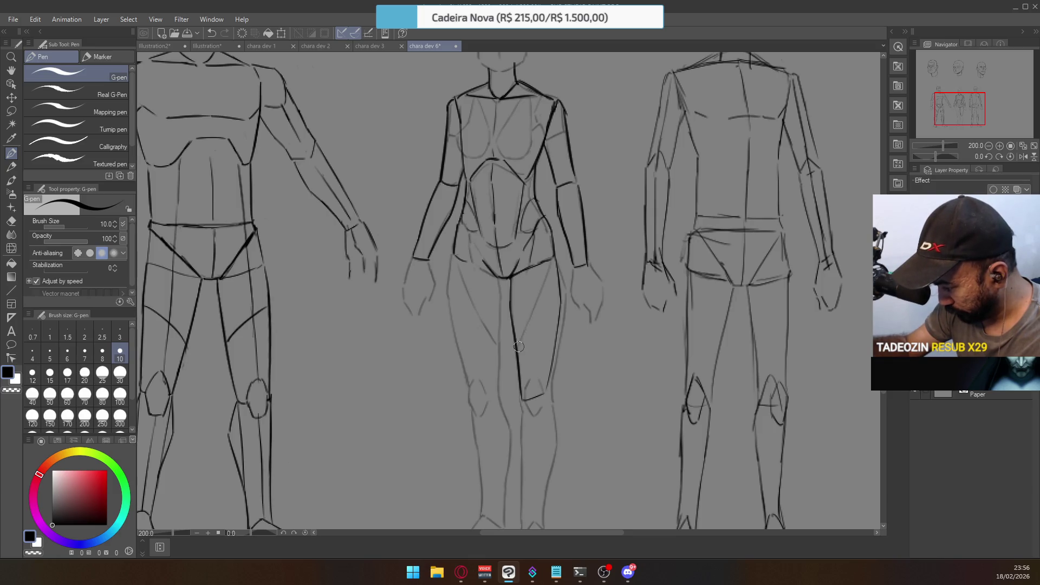
Attempt the right shin line toward the ankle, then undo the shin strokes
mouse_move(546, 384)
mouse_down()
mouse_move(551, 290)
mouse_move(563, 332)
mouse_up()
key(ctrl+z)
mouse_move(552, 297)
mouse_down()
mouse_move(561, 342)
mouse_move(547, 433)
mouse_up()
key(ctrl+z)
drag(562, 344, 548, 428)
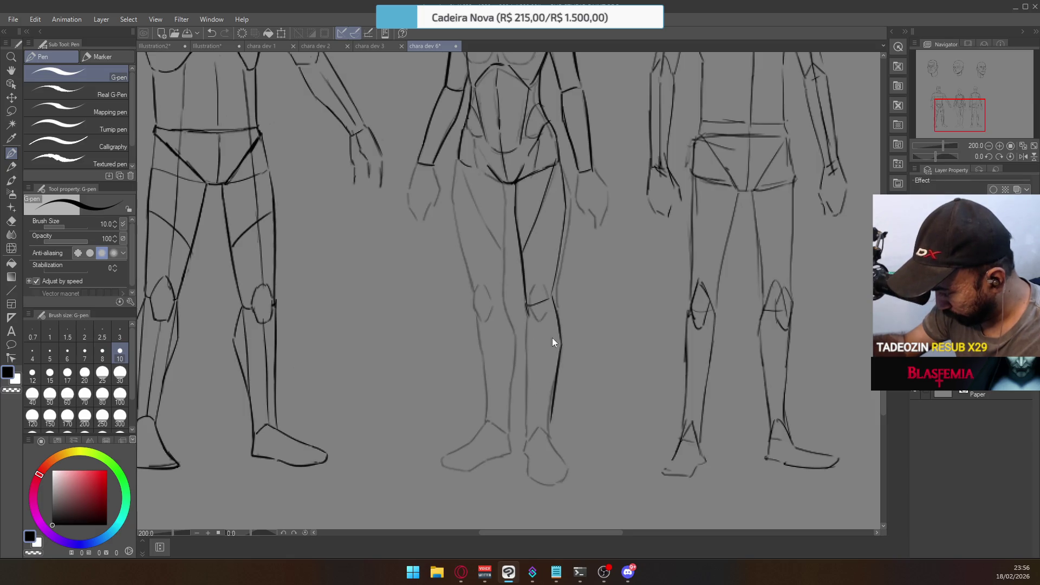
key(ctrl+z)
key(ctrl+z)
mouse_move(540, 249)
mouse_down()
mouse_move(539, 287)
mouse_move(512, 255)
mouse_move(498, 276)
mouse_move(504, 259)
mouse_up()
scroll(461, 227, up, 3)
key(ctrl+z)
key(ctrl+z)
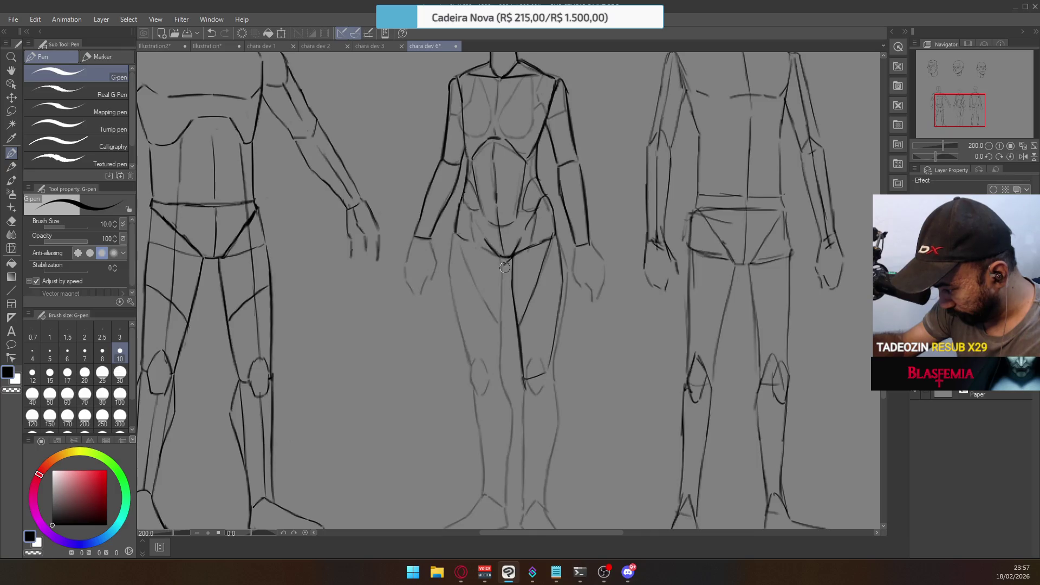
Ink the left leg's inner line, knee, hip contour and inner thigh, then zoom out
drag(505, 270, 499, 341)
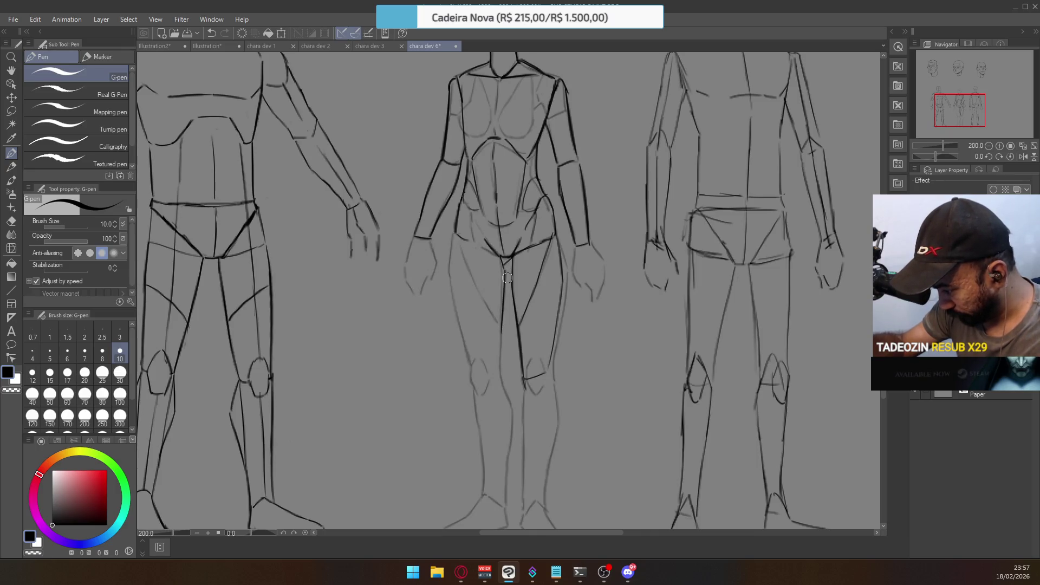
drag(501, 303, 499, 364)
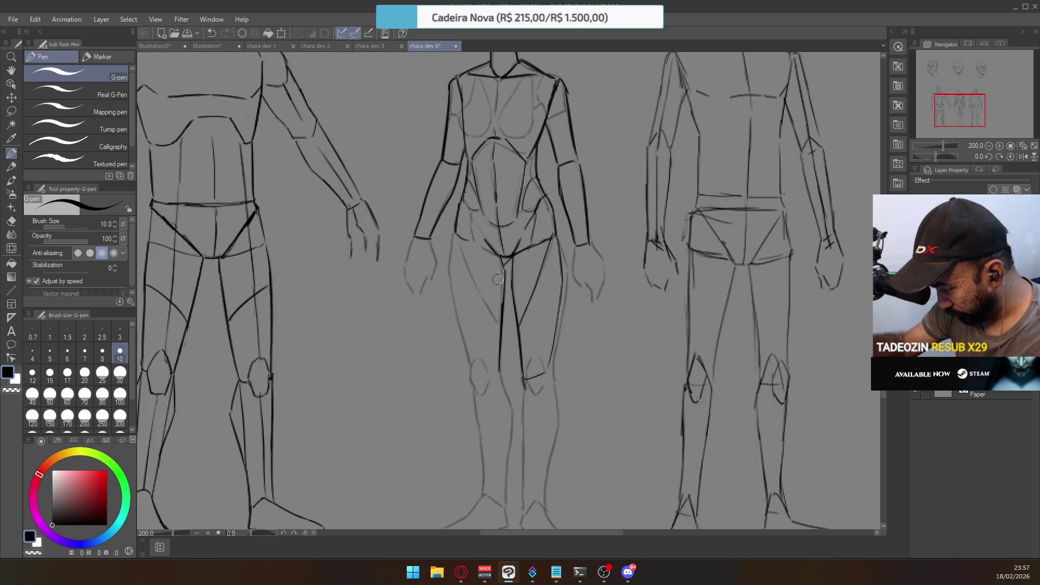
drag(470, 371, 498, 378)
mouse_move(455, 233)
mouse_down()
mouse_move(453, 277)
mouse_move(473, 360)
mouse_up()
key(ctrl+z)
drag(452, 276, 472, 374)
key(ctrl+z)
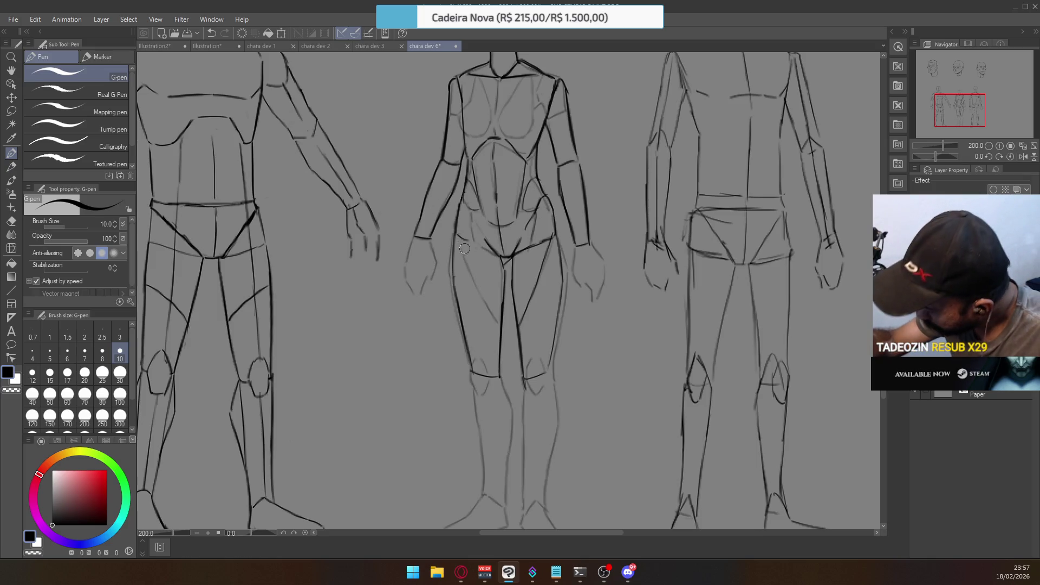
drag(460, 251, 494, 313)
key(ctrl+z)
key(ctrl+z)
drag(459, 238, 495, 315)
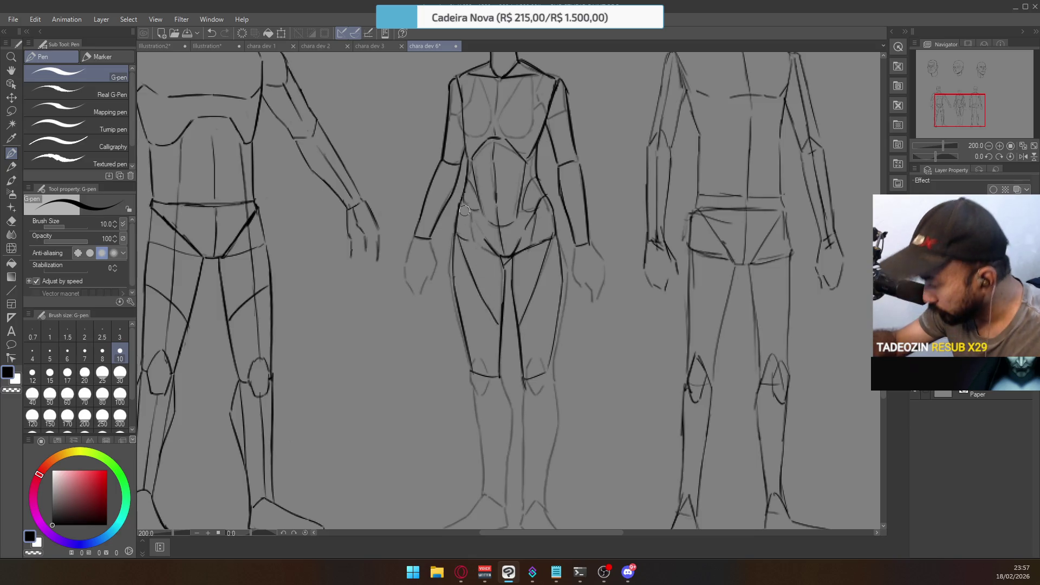
key(ctrl+minus)
key(ctrl+minus)
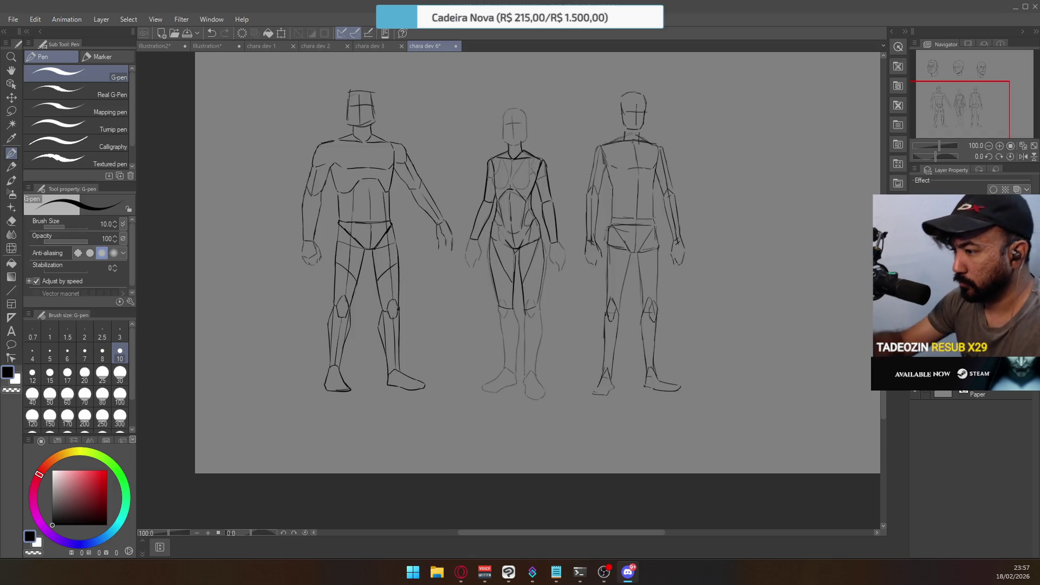
Add a short stroke beside the middle figure and bring the upper bodies into view
drag(556, 313, 568, 276)
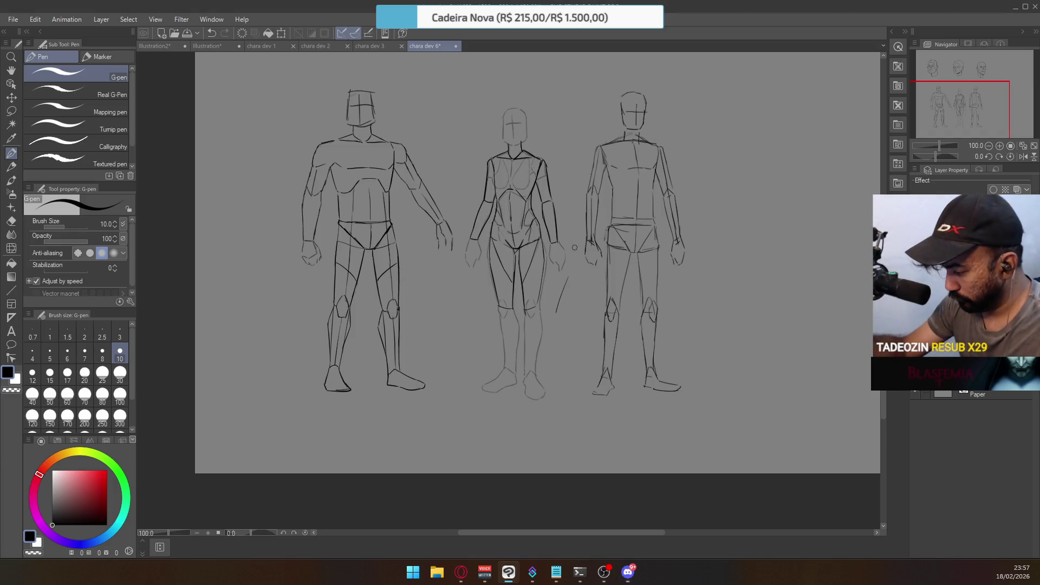
scroll(530, 291, up, 1)
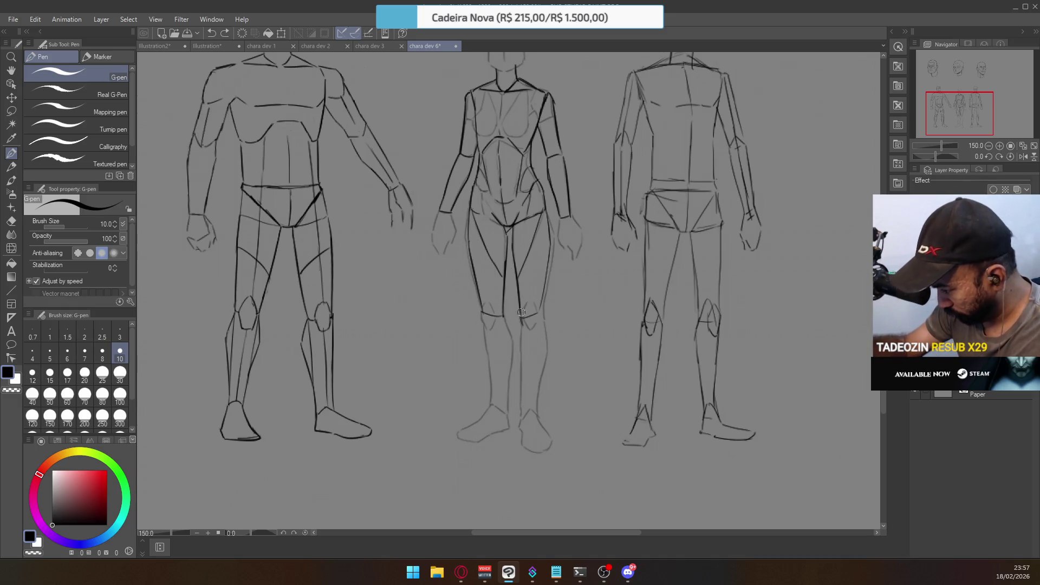
scroll(540, 287, down, 2)
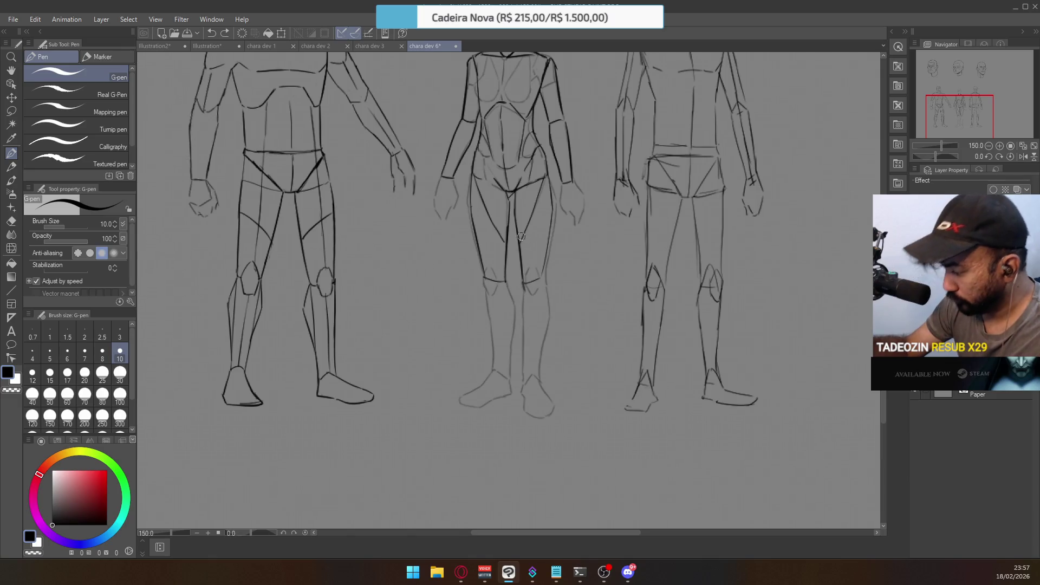
drag(641, 359, 595, 435)
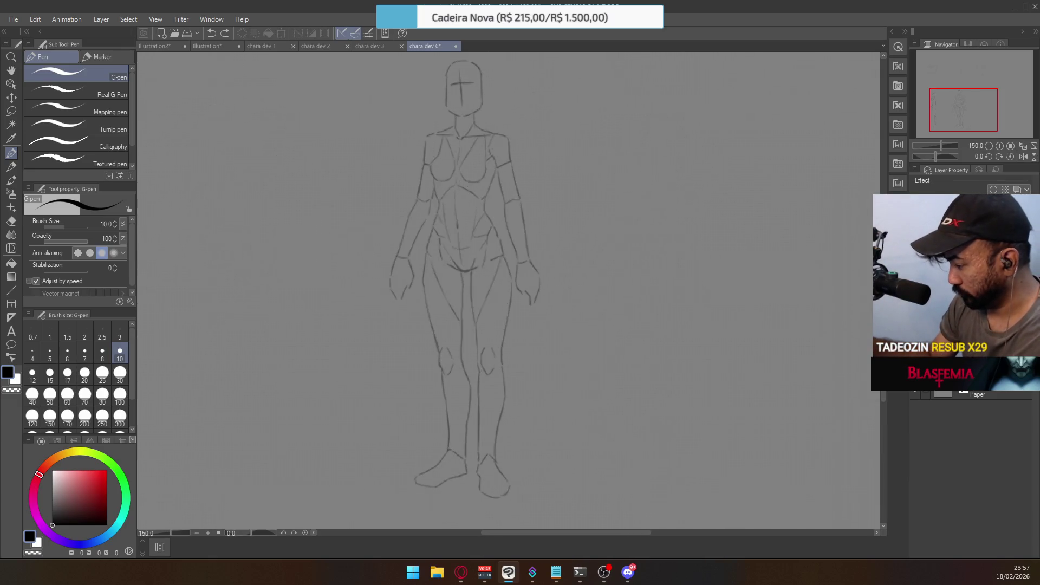
Zoom in closely on the middle figure's chest and shoulder
click(479, 147)
click(479, 147)
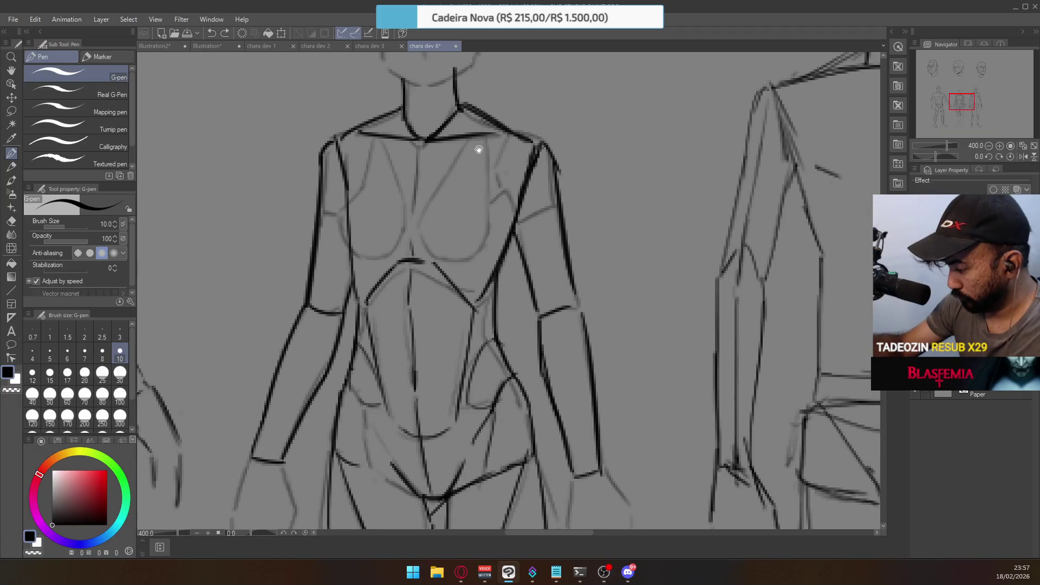
click(476, 144)
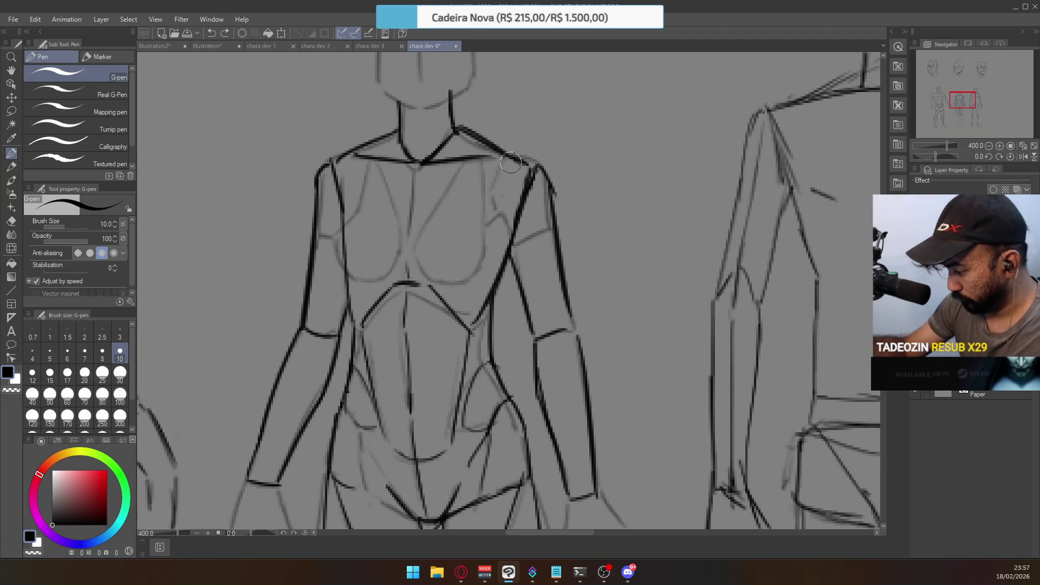
scroll(524, 238, down, 3)
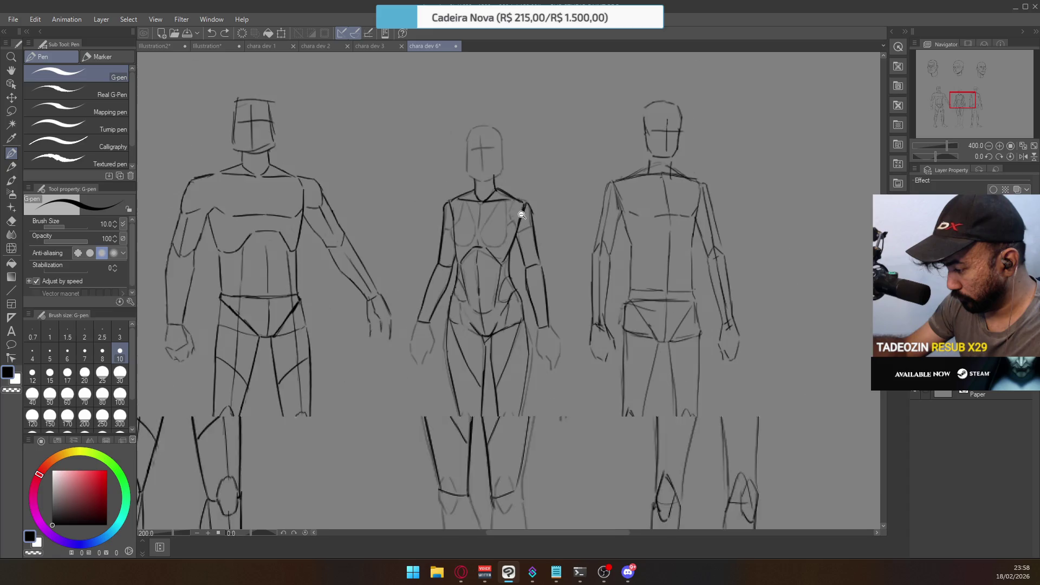
scroll(514, 209, up, 1)
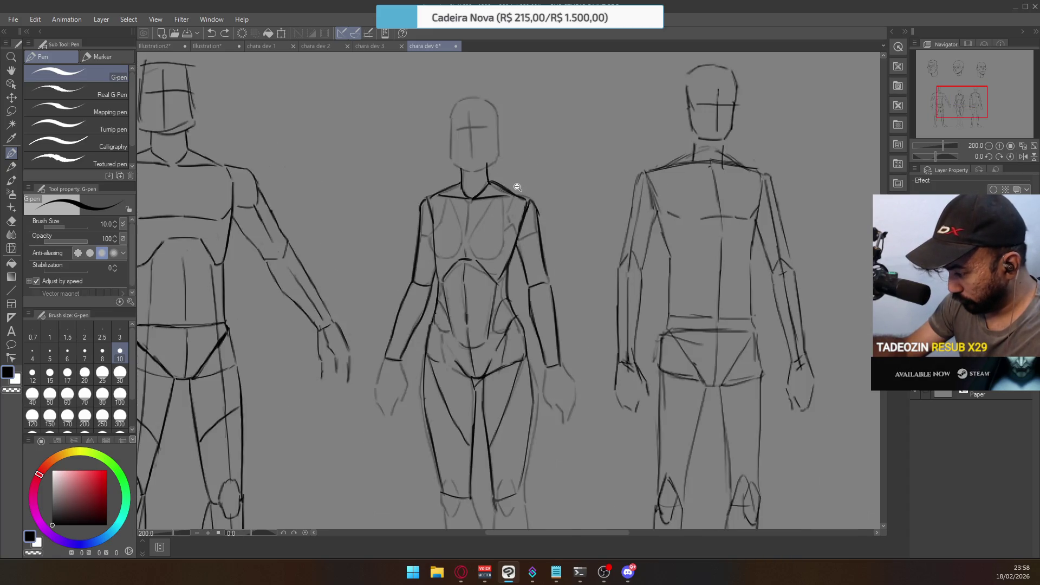
scroll(518, 187, up, 2)
scroll(512, 229, down, 3)
scroll(514, 162, up, 1)
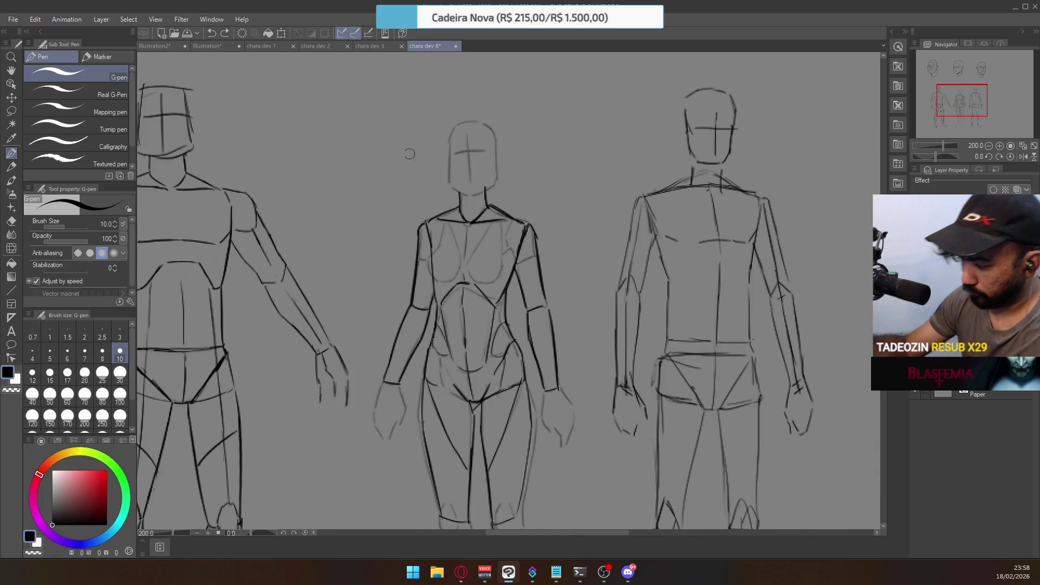
click(14, 111)
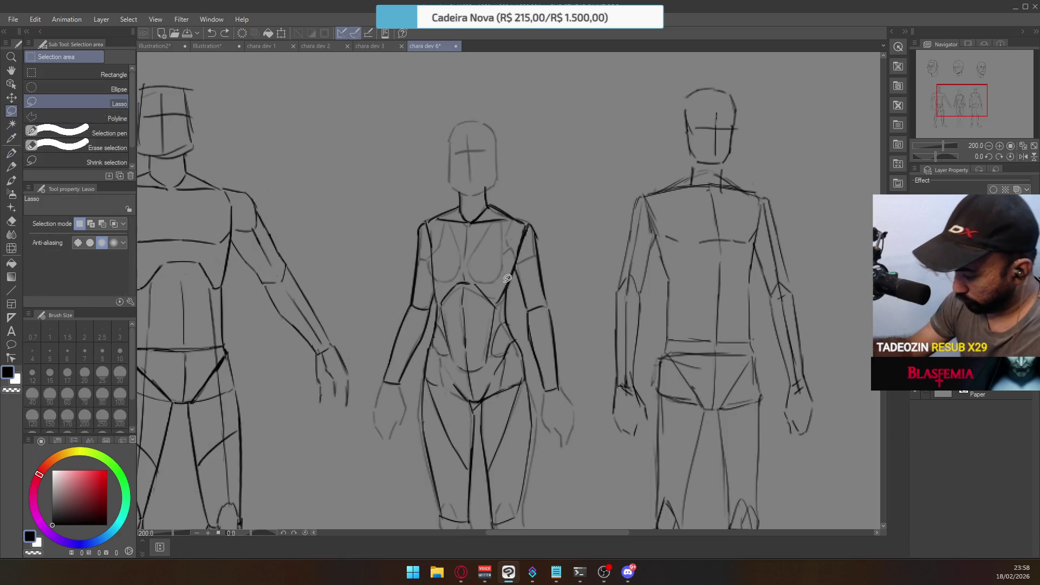
Lasso the middle figure's right shoulder line and distort it slightly left
mouse_move(527, 251)
mouse_down()
mouse_move(541, 230)
mouse_move(531, 209)
mouse_move(496, 250)
mouse_up()
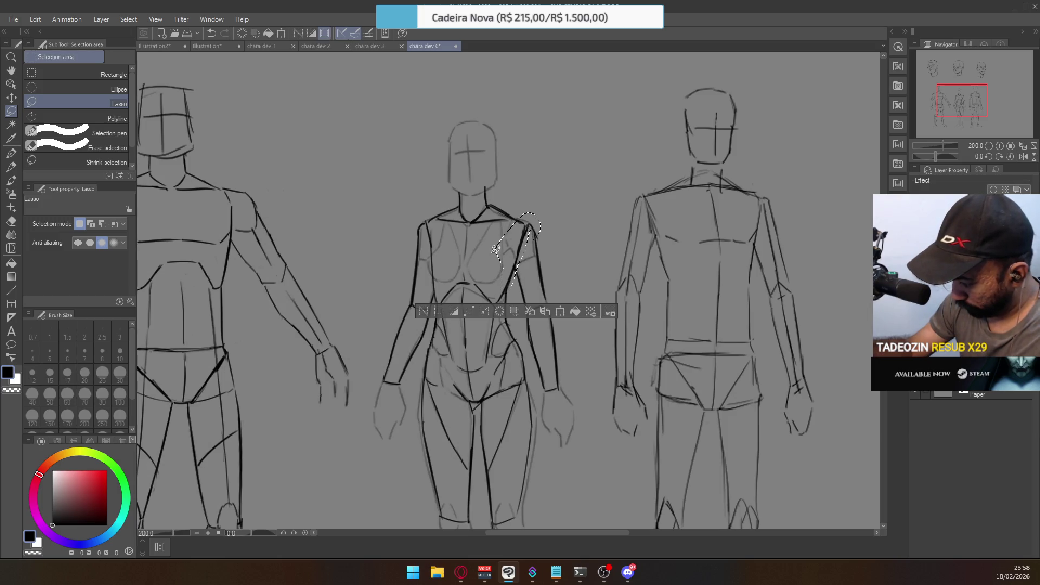
right_click(512, 227)
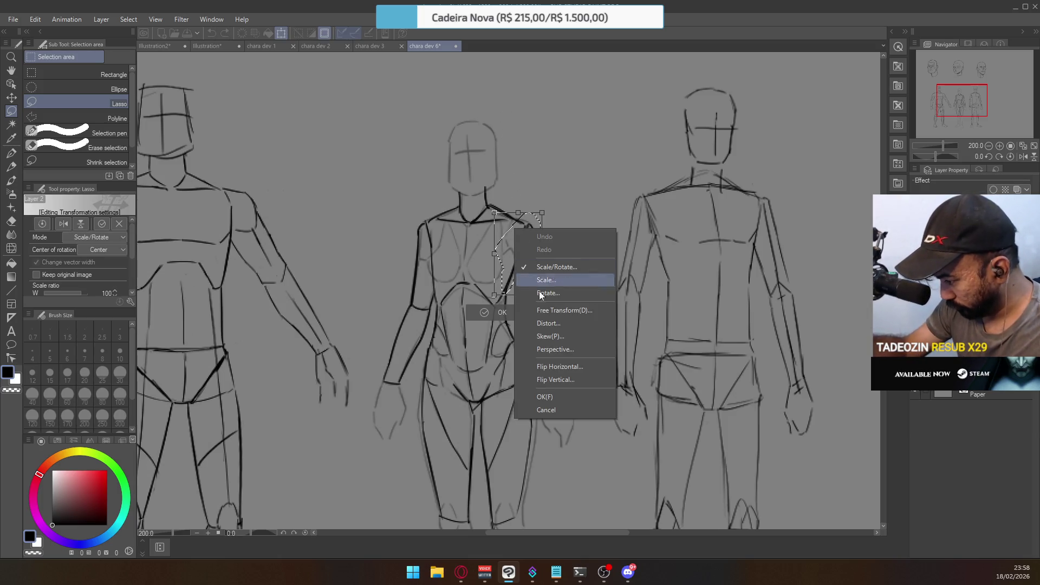
click(559, 324)
drag(522, 212, 519, 212)
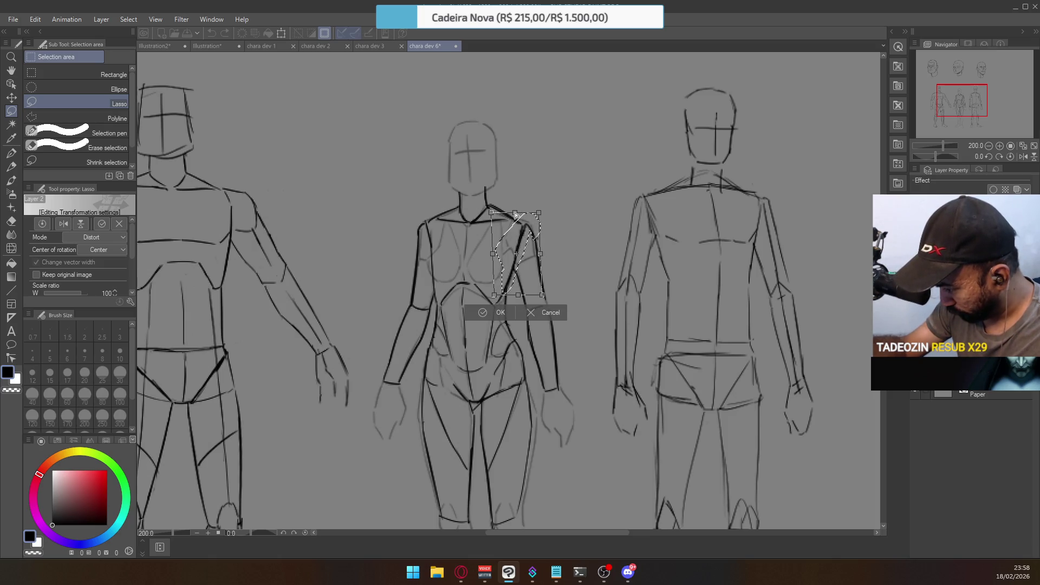
click(499, 312)
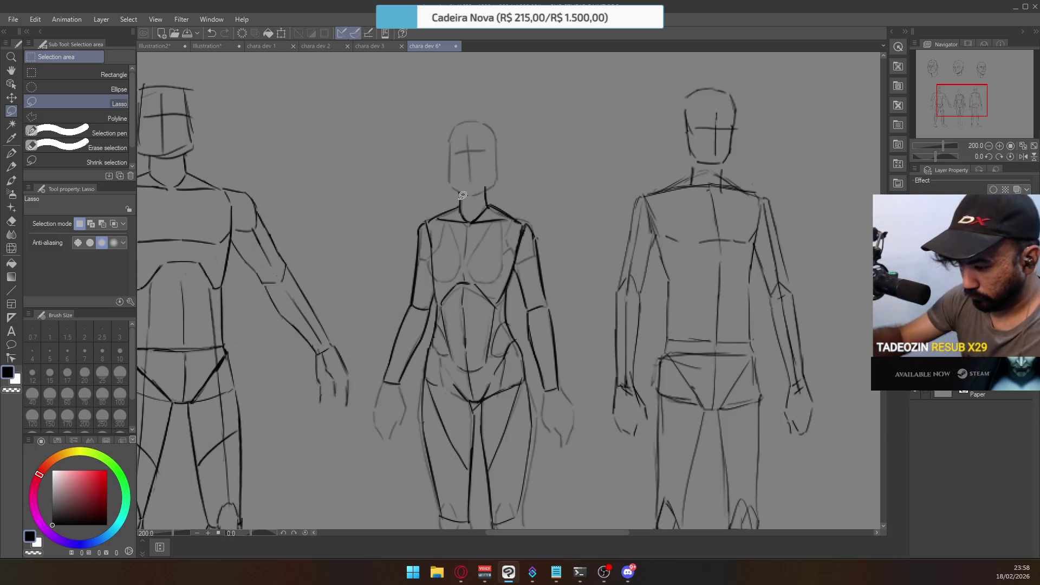
Re-ink the middle figure's right shoulder stroke with the G-pen and drop the selection
key(p)
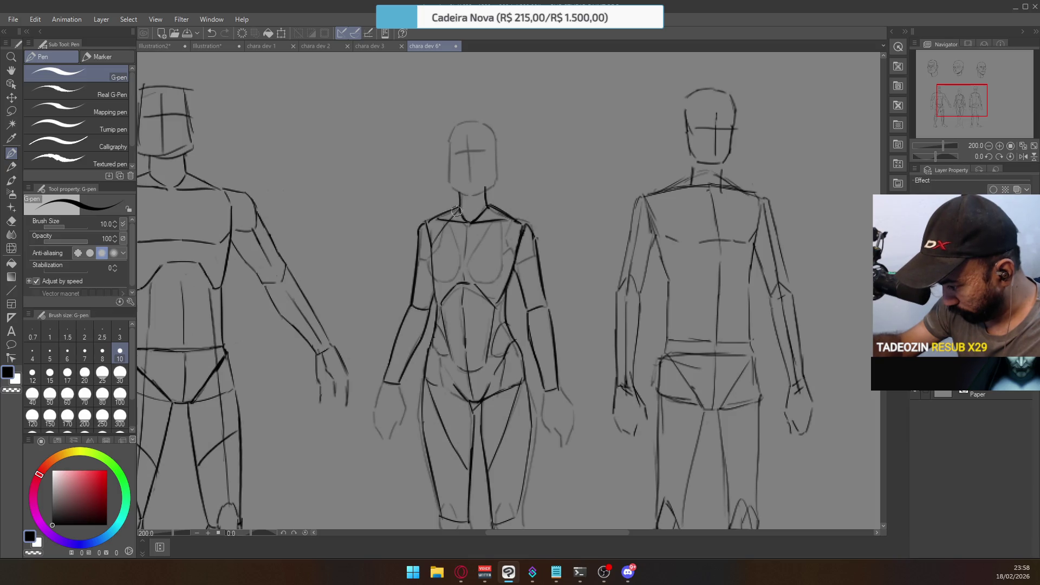
drag(492, 208, 512, 262)
drag(497, 222, 515, 261)
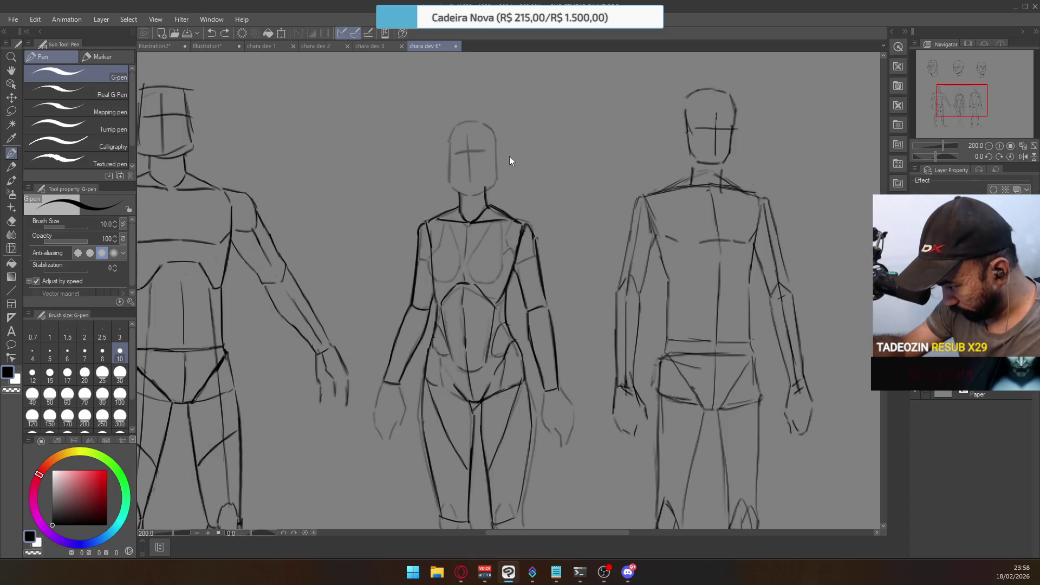
mouse_move(528, 214)
mouse_down()
mouse_move(498, 254)
mouse_move(505, 292)
mouse_move(536, 230)
mouse_up()
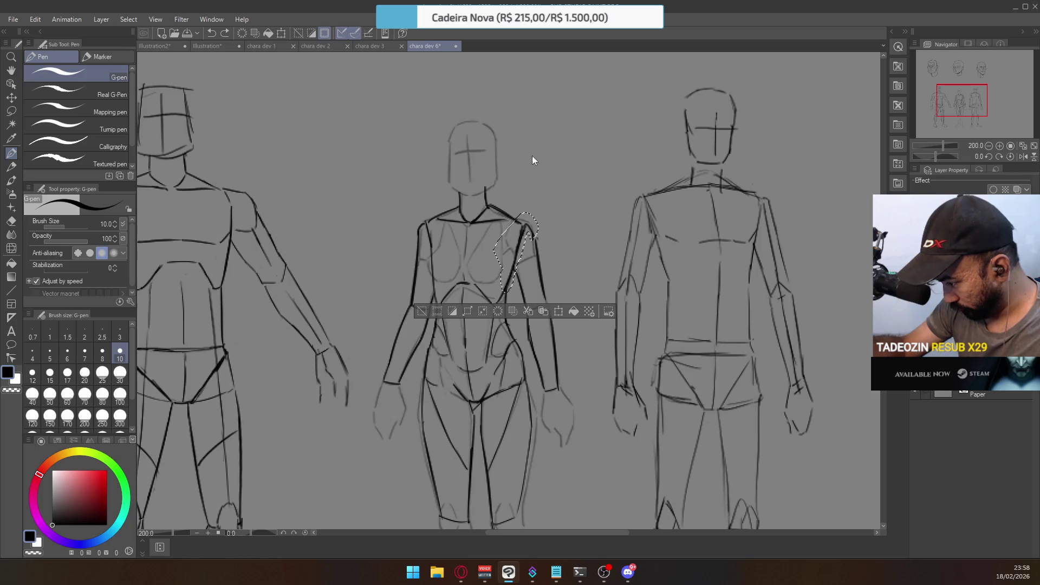
key(m)
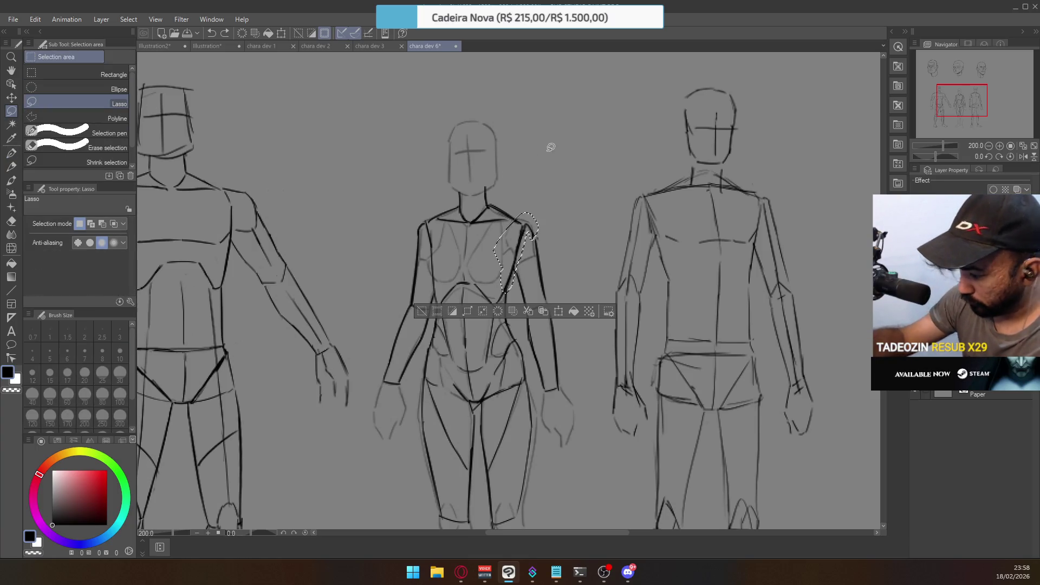
key(ctrl+d)
Touch up with the eraser and draw a short flat line across the chest
key(e)
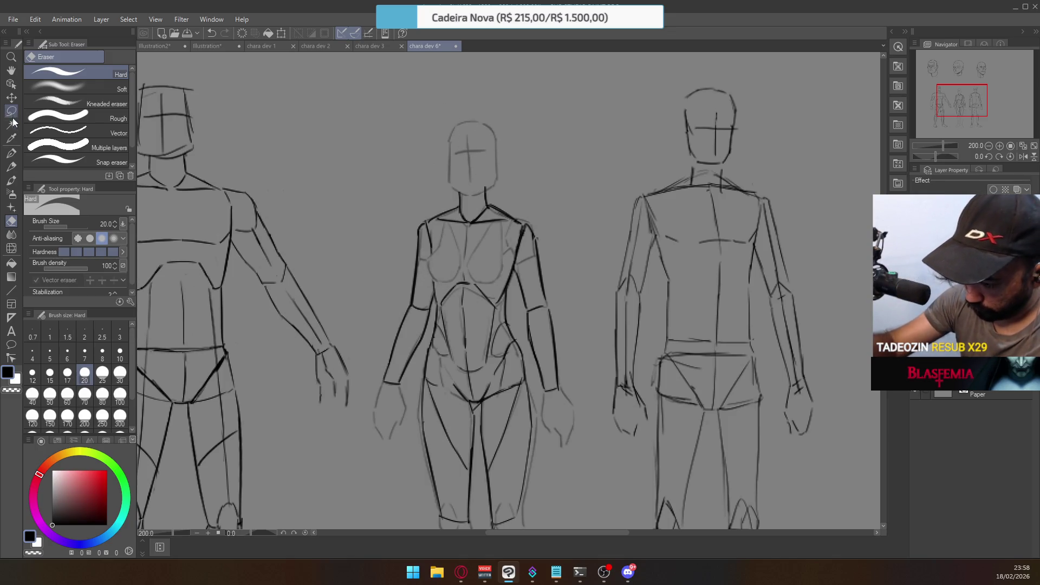
click(11, 154)
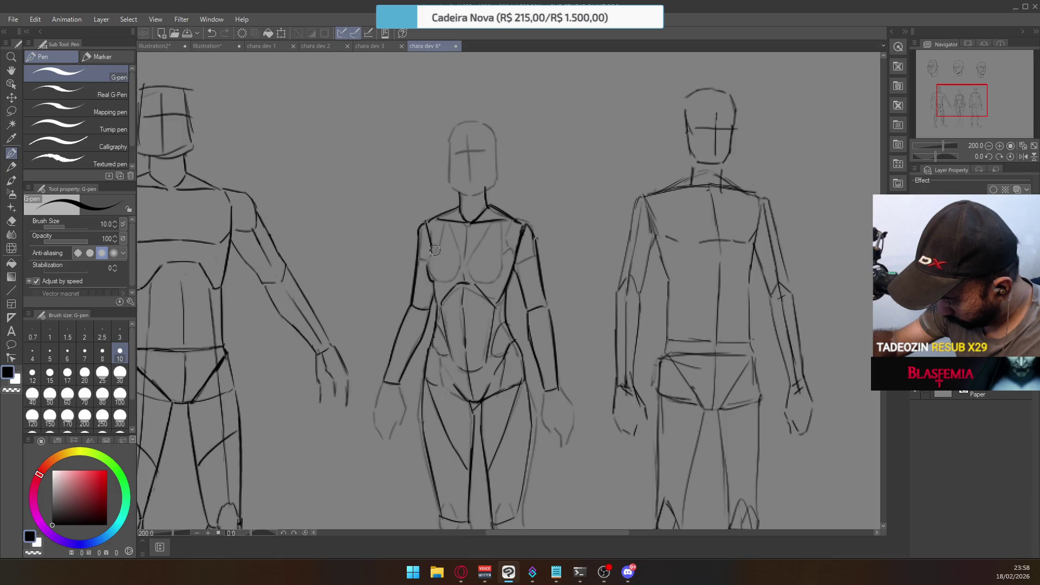
key(e)
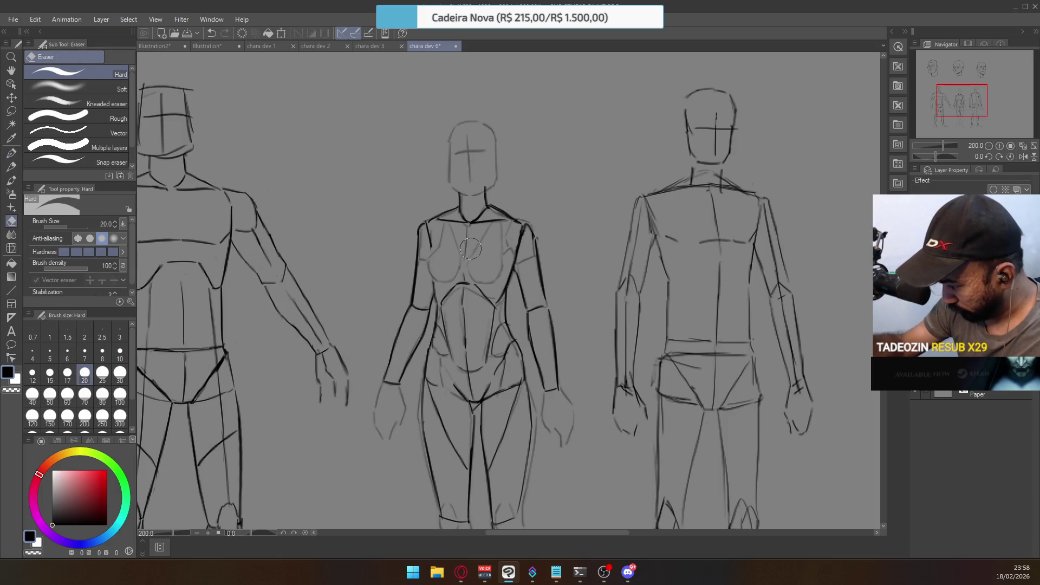
key(p)
drag(453, 273, 476, 274)
key(ctrl+z)
key(ctrl+z)
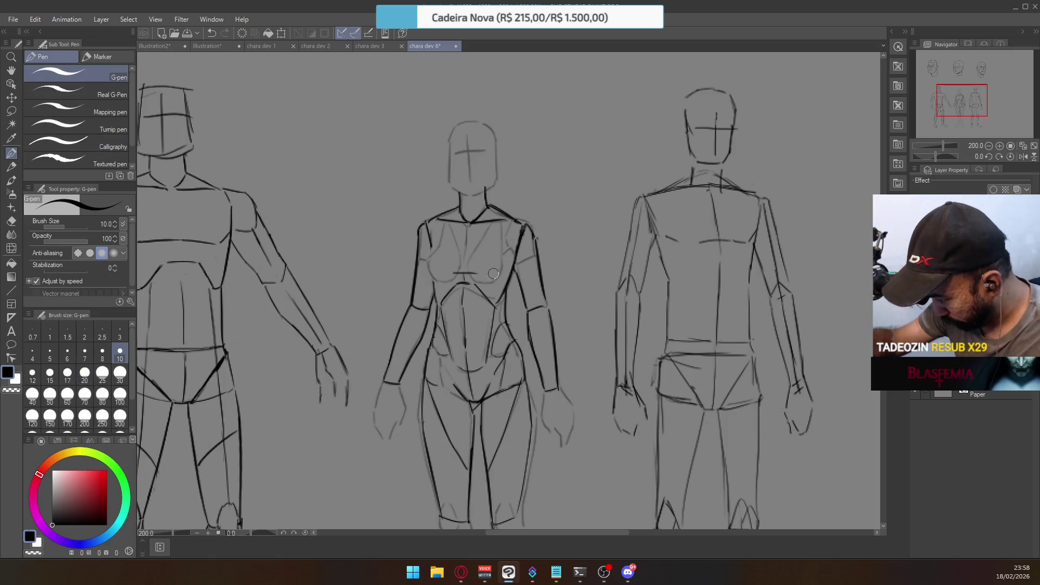